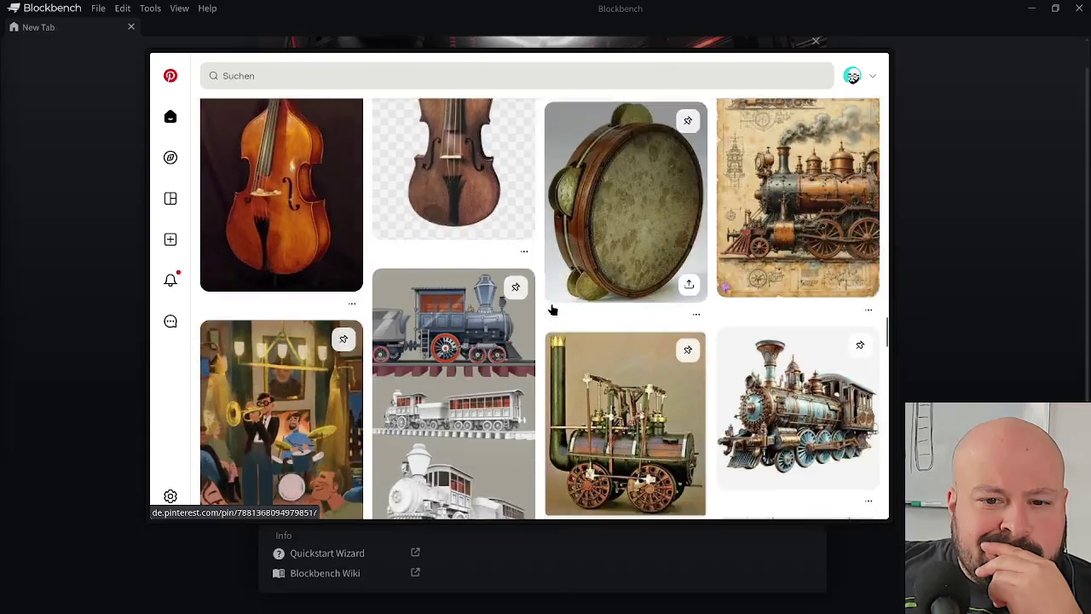
- Browse the home feed past the locomotive and piano pins, then reload it at the top
{"action": "scroll", "coordinate": [552, 309], "scroll_direction": "down", "scroll_amount": 3}
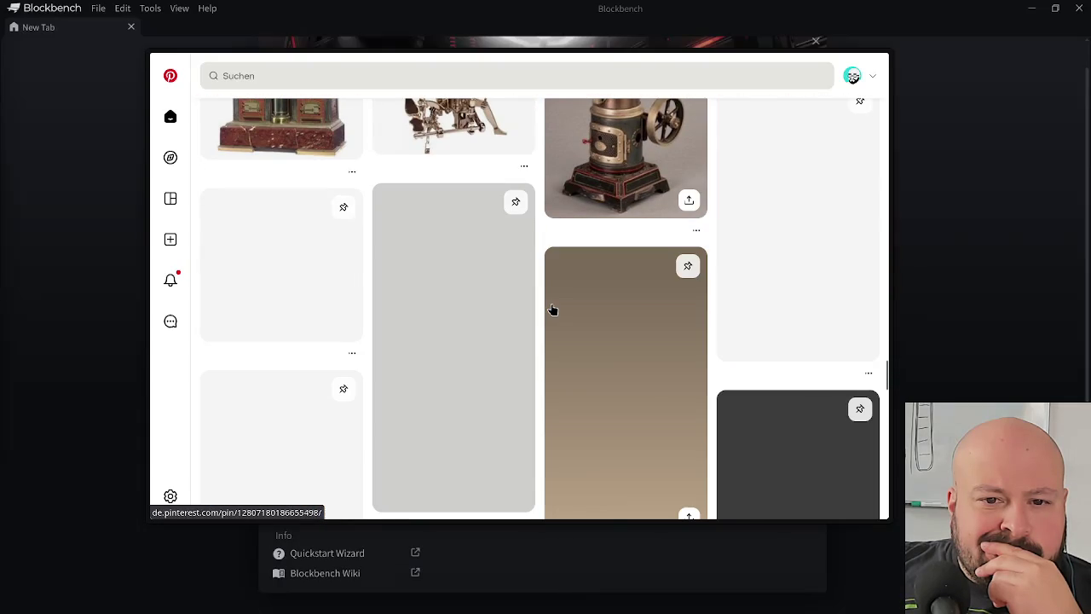
{"action": "scroll", "coordinate": [542, 283], "scroll_direction": "down", "scroll_amount": 3}
{"action": "scroll", "coordinate": [542, 292], "scroll_direction": "down", "scroll_amount": 2}
{"action": "scroll", "coordinate": [543, 292], "scroll_direction": "down", "scroll_amount": 1}
{"action": "scroll", "coordinate": [543, 293], "scroll_direction": "down", "scroll_amount": 1}
{"action": "scroll", "coordinate": [544, 295], "scroll_direction": "down", "scroll_amount": 2}
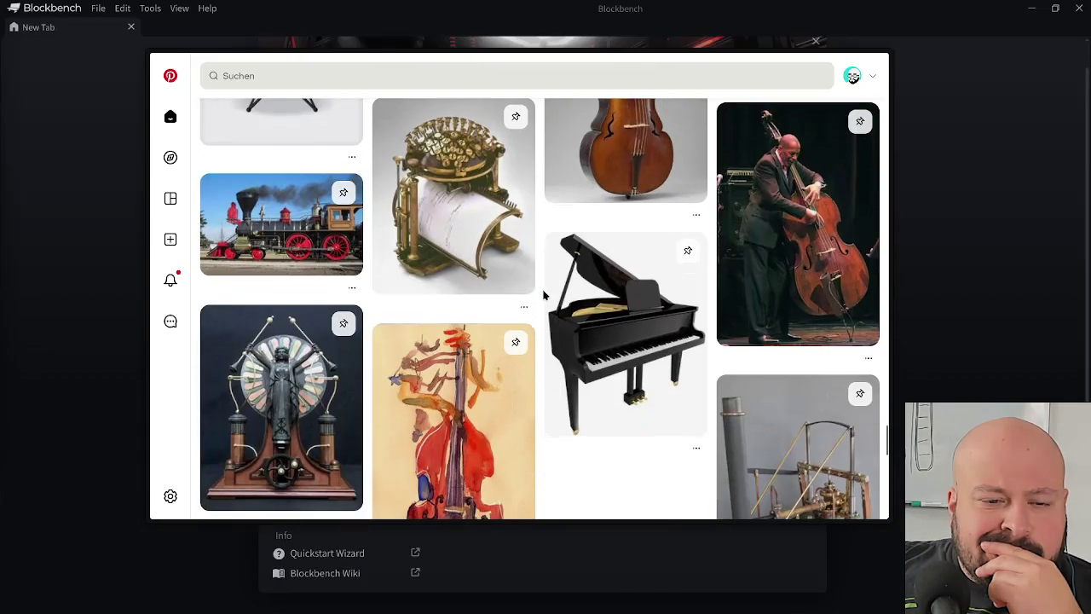
{"action": "scroll", "coordinate": [543, 295], "scroll_direction": "down", "scroll_amount": 3}
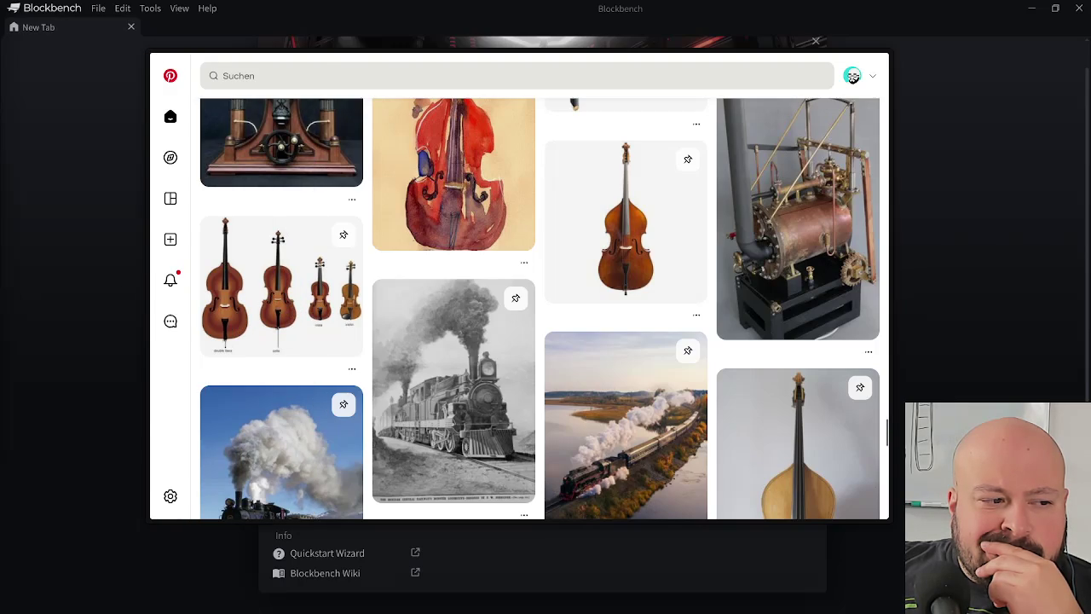
{"action": "scroll", "coordinate": [406, 428], "scroll_direction": "down", "scroll_amount": 1}
{"action": "scroll", "coordinate": [565, 439], "scroll_direction": "down", "scroll_amount": 3}
{"action": "scroll", "coordinate": [517, 409], "scroll_direction": "down", "scroll_amount": 2}
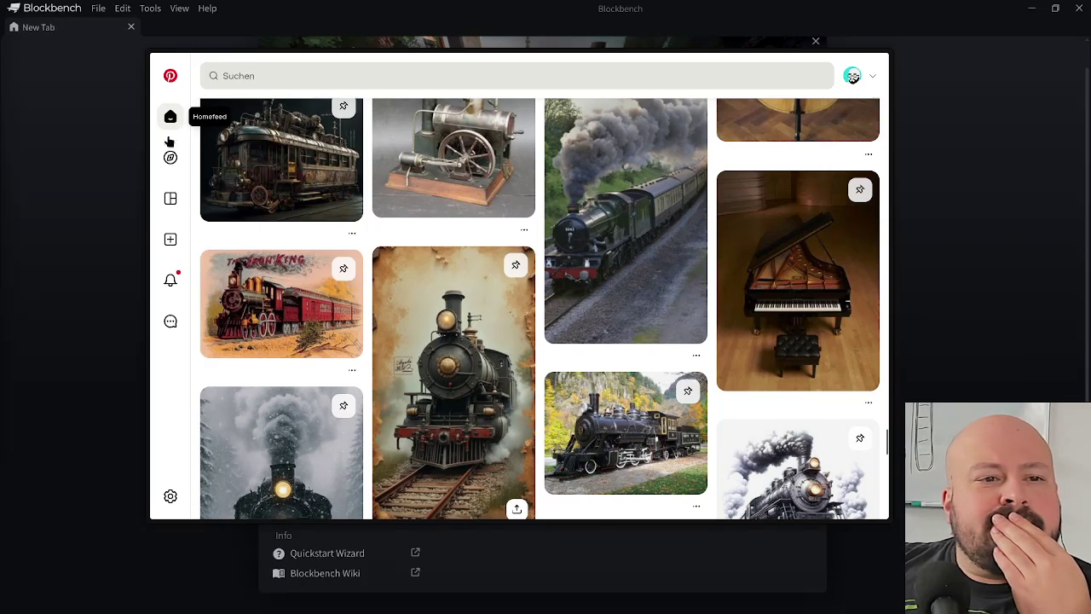
{"action": "left_click", "coordinate": [171, 117]}
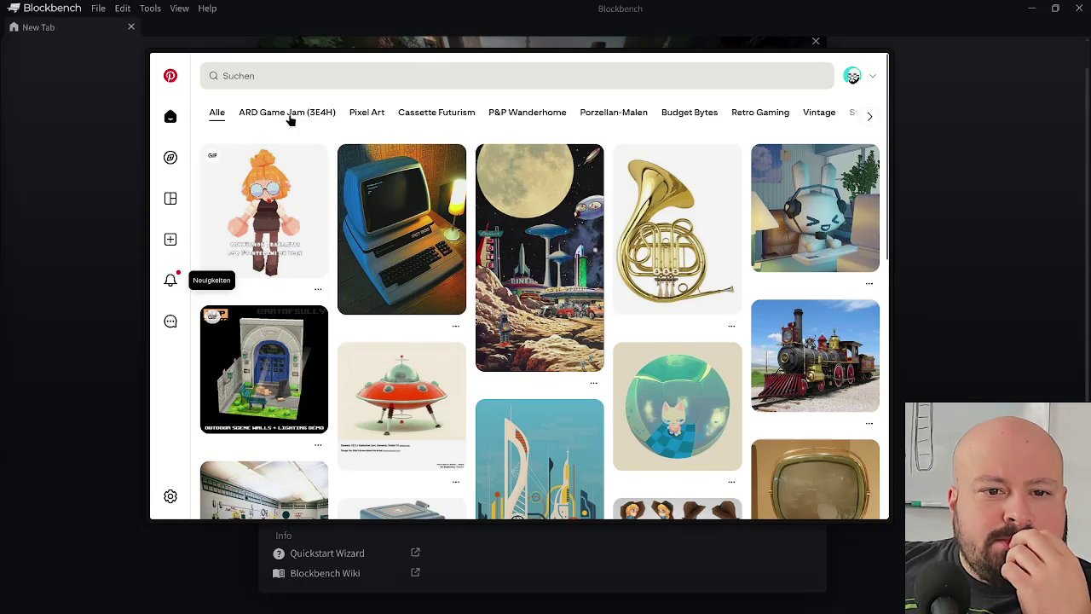
- Show the ARD Game Jam (3E4H) board category and nudge the browser window slightly left
{"action": "left_click", "coordinate": [290, 120]}
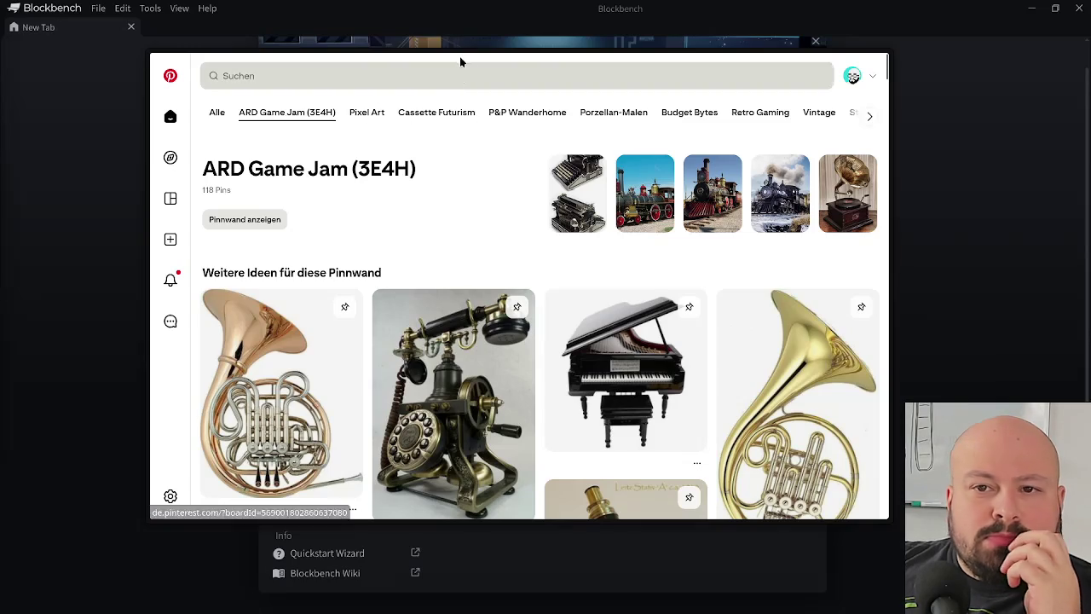
{"action": "mouse_move", "coordinate": [460, 61]}
{"action": "left_click_drag", "start_coordinate": [471, 66], "coordinate": [459, 69]}
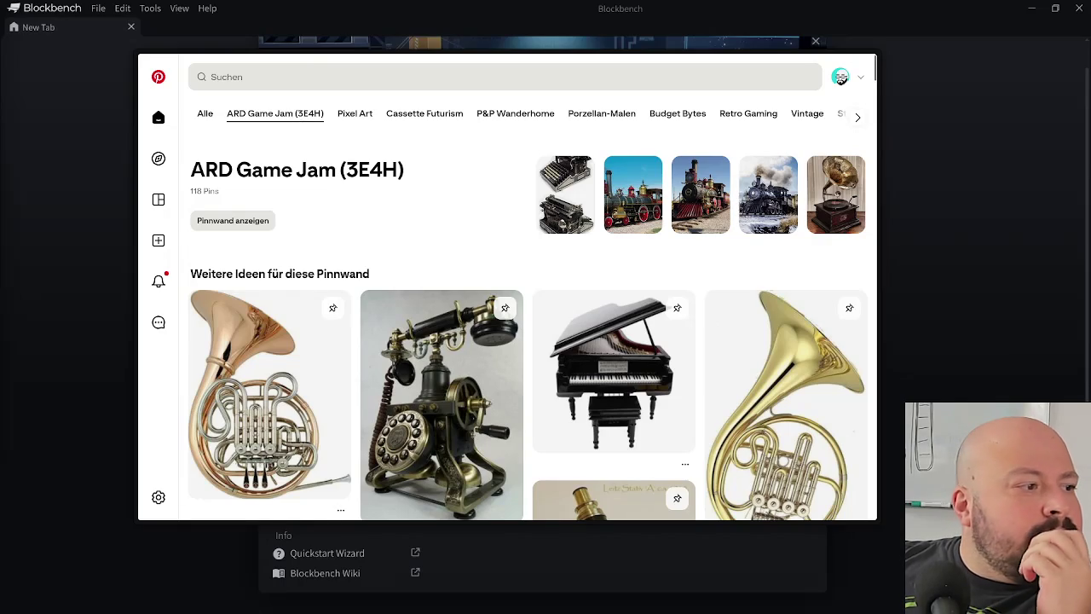
{"action": "left_click", "coordinate": [841, 78]}
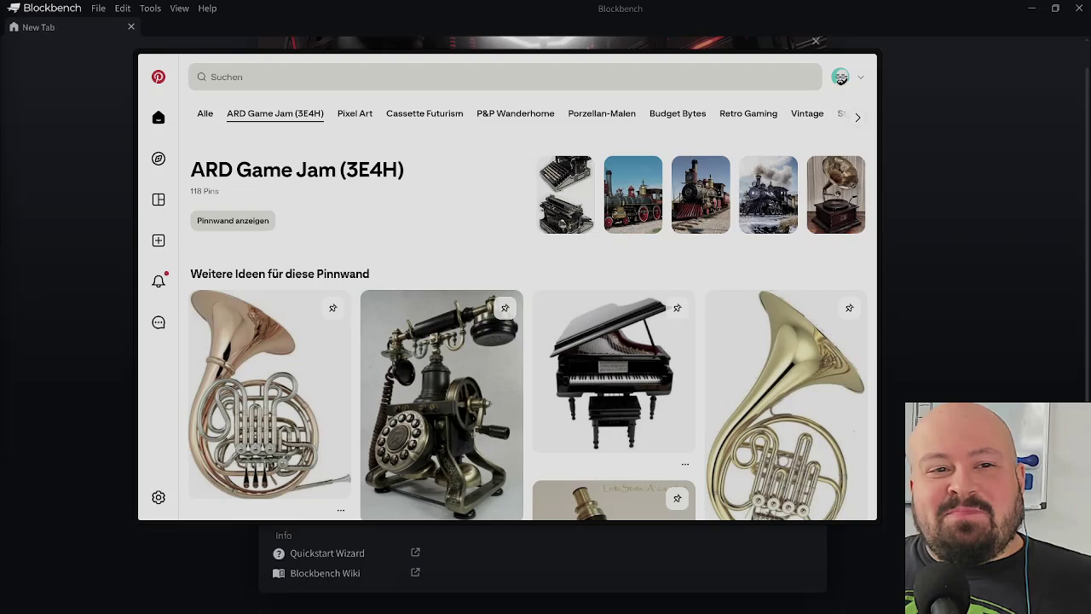
{"action": "mouse_move", "coordinate": [818, 62]}
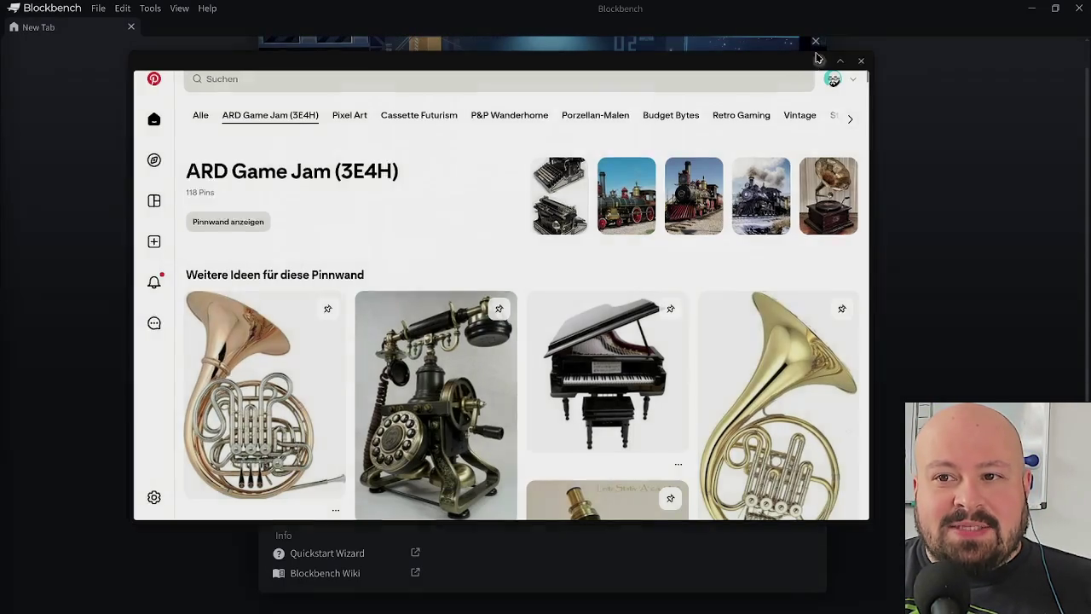
{"action": "left_click", "coordinate": [816, 58]}
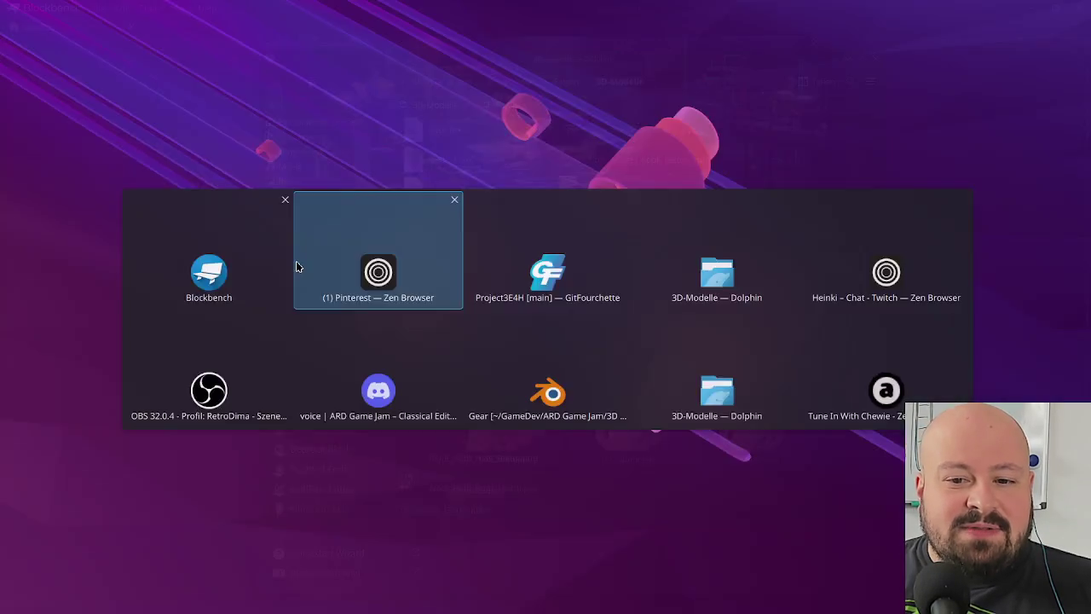
- Bring the Pinterest browser window back with Alt+Tab and focus its search field
{"action": "key", "text": "alt+Tab"}
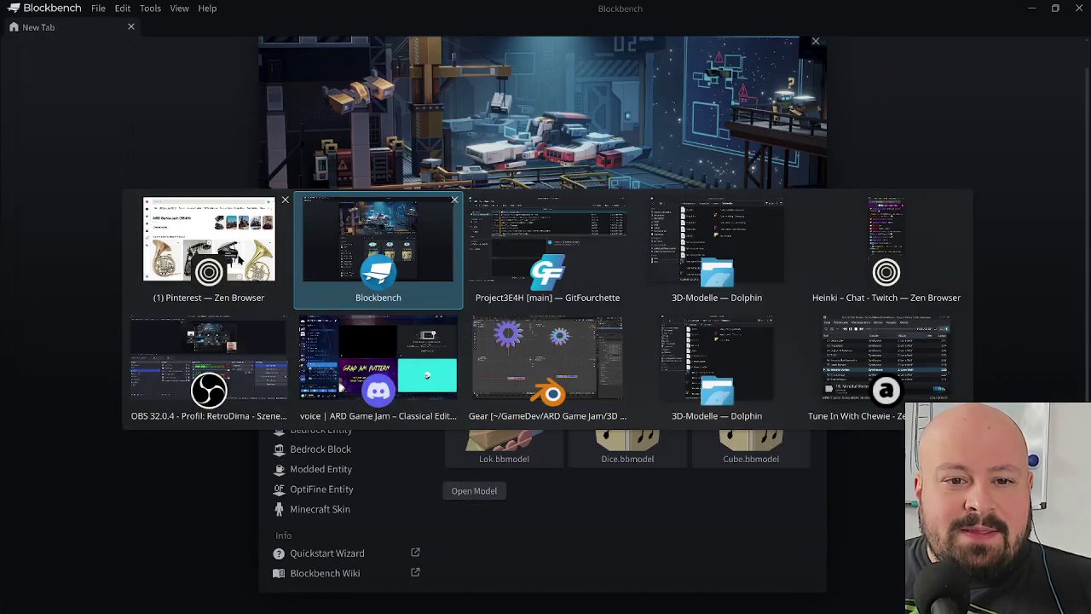
{"action": "left_click", "coordinate": [241, 259]}
{"action": "left_click", "coordinate": [333, 80]}
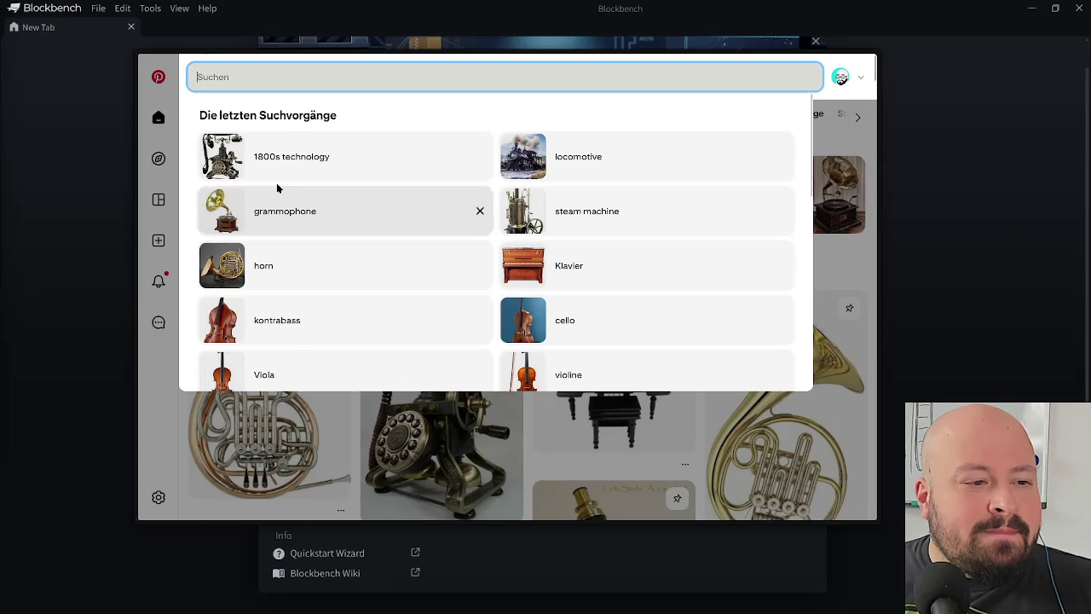
- Search Pinterest for 'vw beetle', then refine the query to 'vw beetle low poly'
{"action": "type", "text": "vw"}
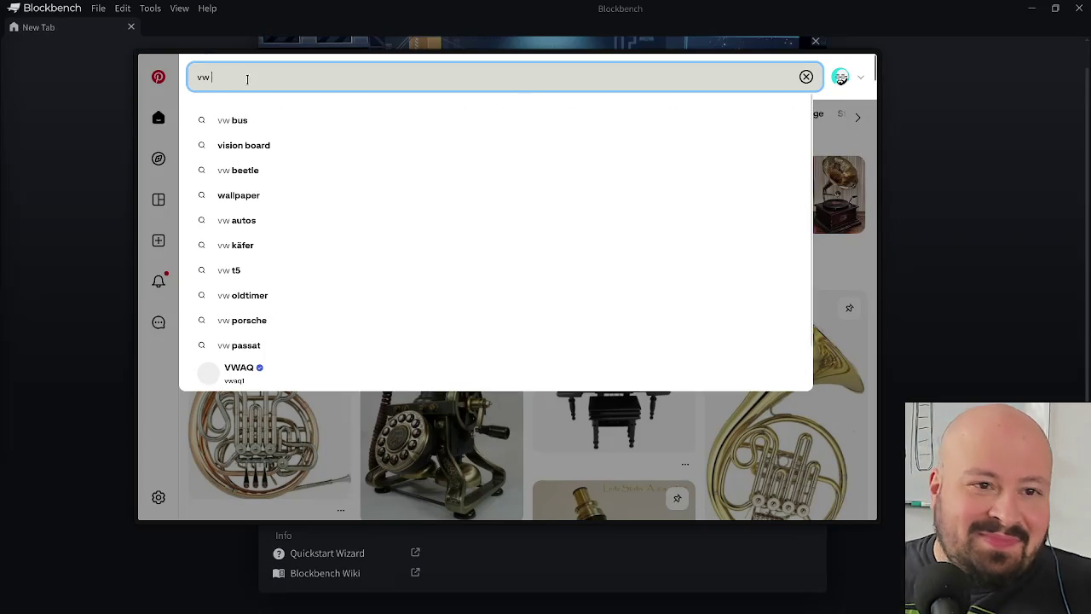
{"action": "type", "text": " beetle"}
{"action": "key", "text": "Return"}
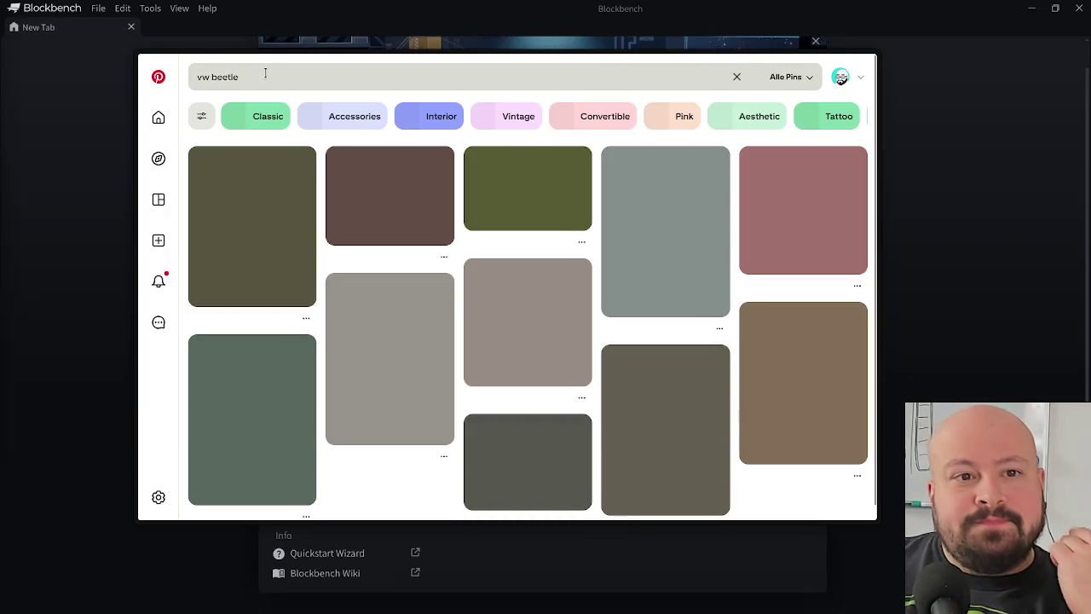
{"action": "left_click", "coordinate": [264, 77]}
{"action": "type", "text": "low poly"}
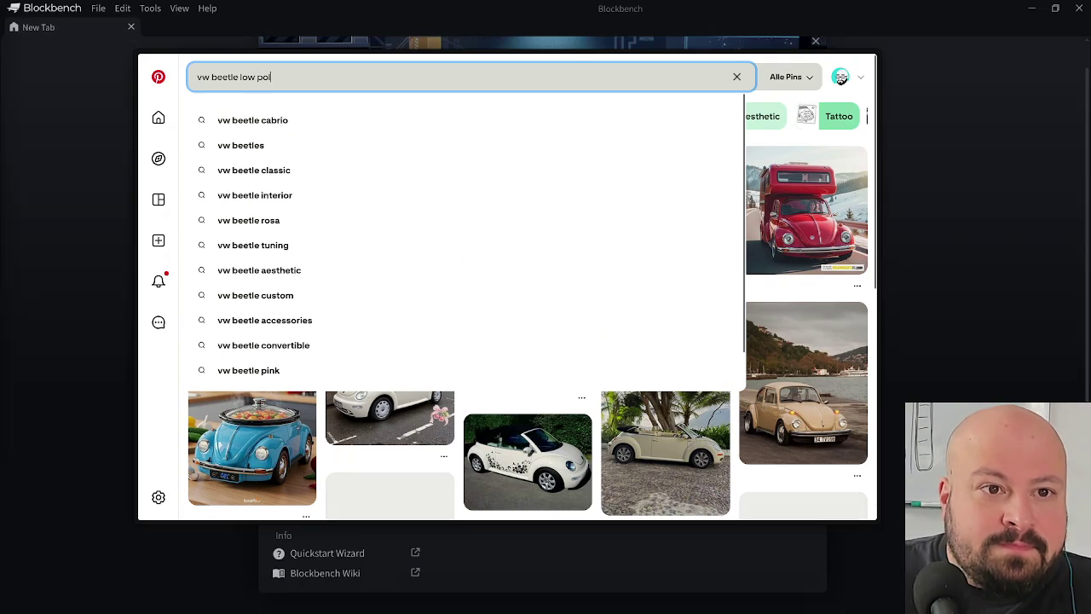
{"action": "key", "text": "Return"}
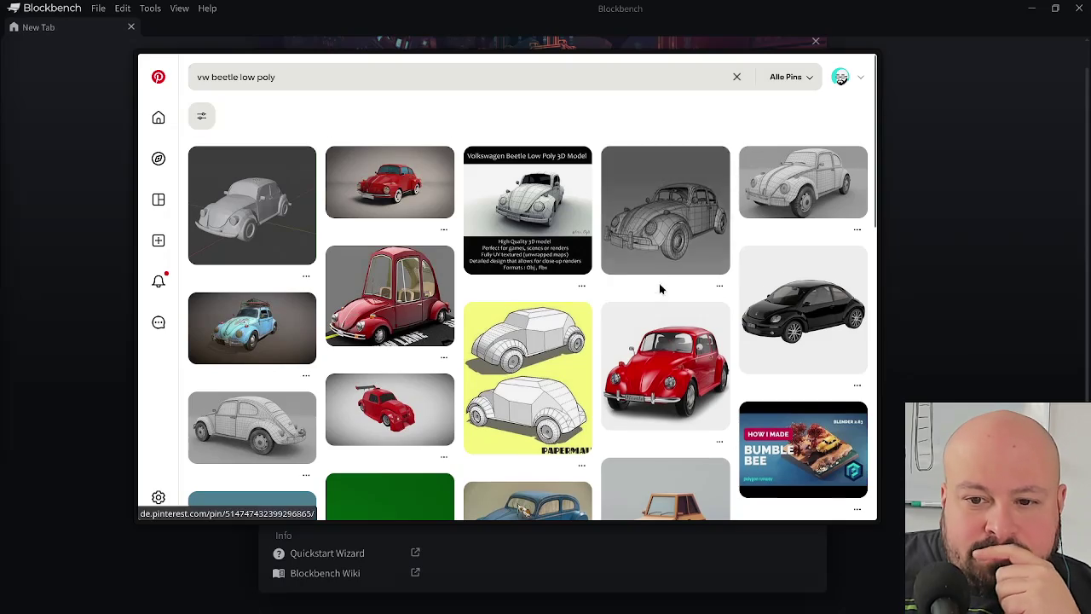
- Save the Beetle blueprint pin to the ARD Game Jam (3E4H) board
{"action": "scroll", "coordinate": [660, 283], "scroll_direction": "down", "scroll_amount": 2}
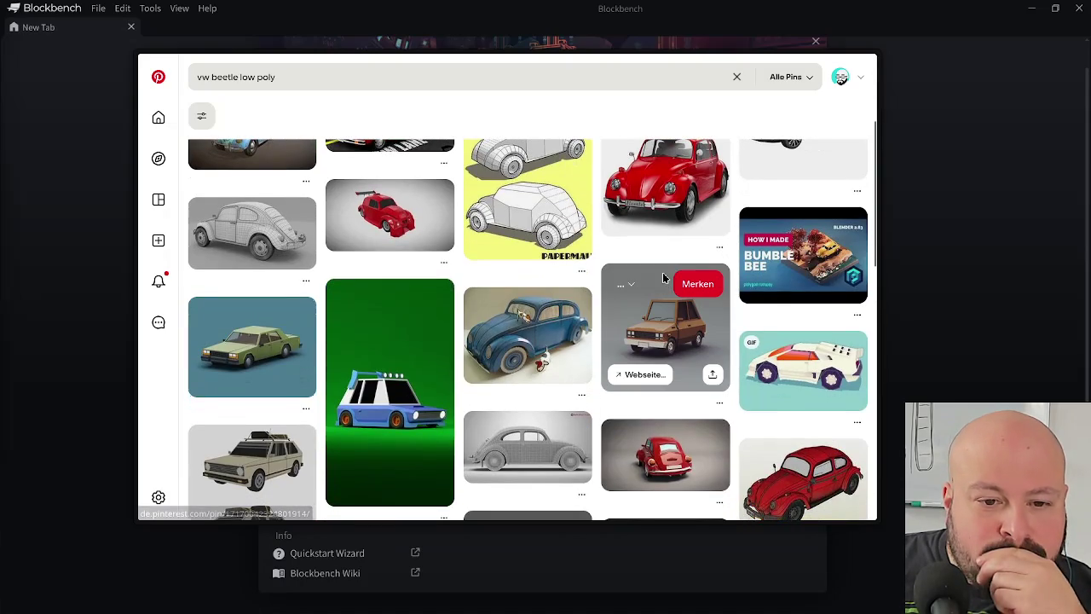
{"action": "scroll", "coordinate": [665, 286], "scroll_direction": "up", "scroll_amount": 2}
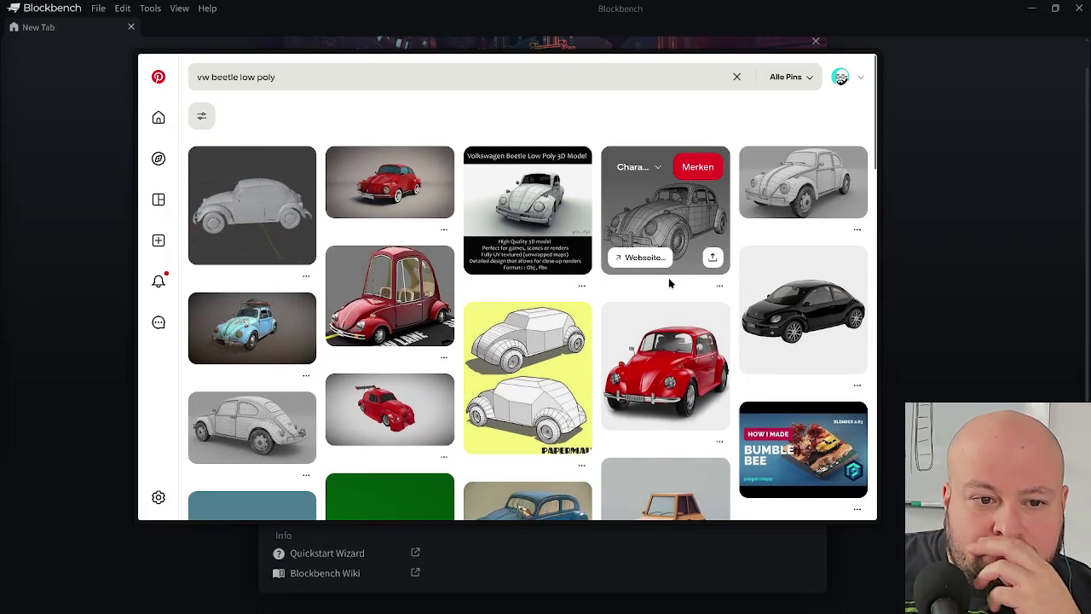
{"action": "scroll", "coordinate": [667, 284], "scroll_direction": "down", "scroll_amount": 3}
{"action": "scroll", "coordinate": [673, 278], "scroll_direction": "down", "scroll_amount": 3}
{"action": "scroll", "coordinate": [673, 272], "scroll_direction": "down", "scroll_amount": 2}
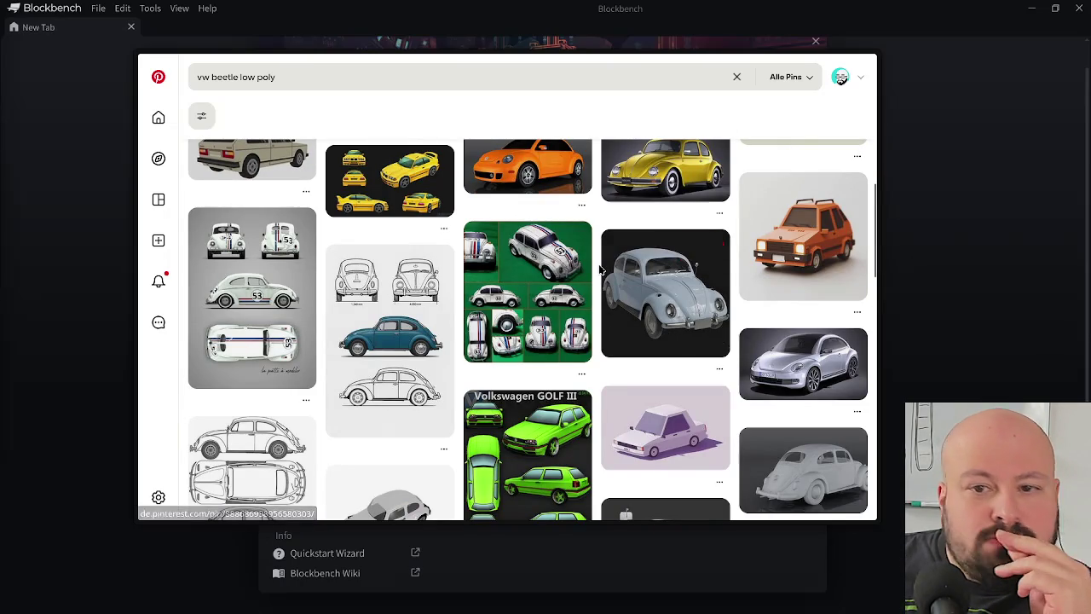
{"action": "scroll", "coordinate": [526, 294], "scroll_direction": "up", "scroll_amount": 2}
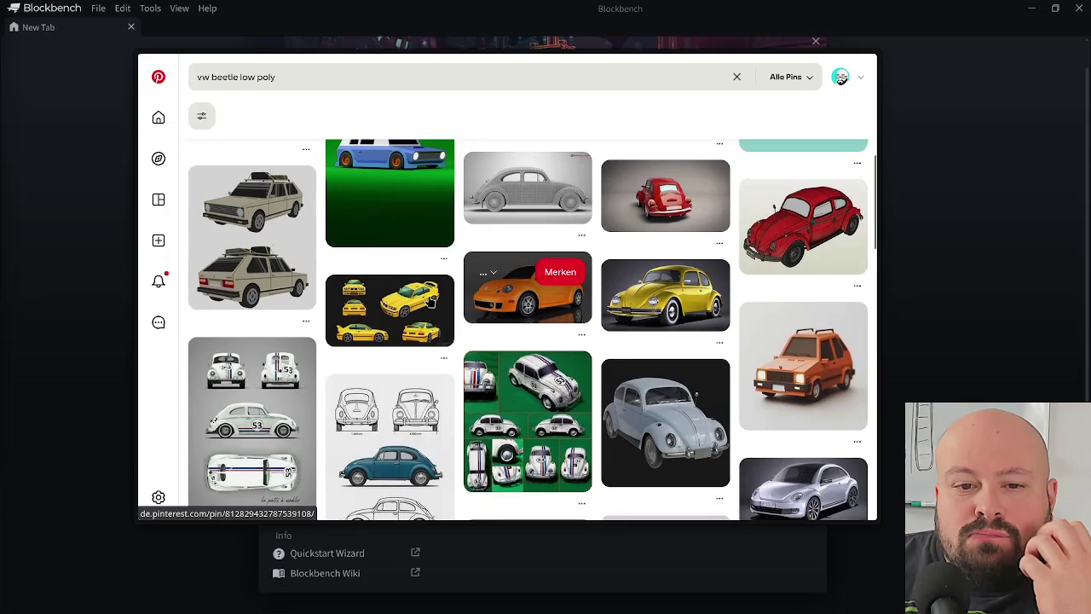
{"action": "mouse_move", "coordinate": [389, 180]}
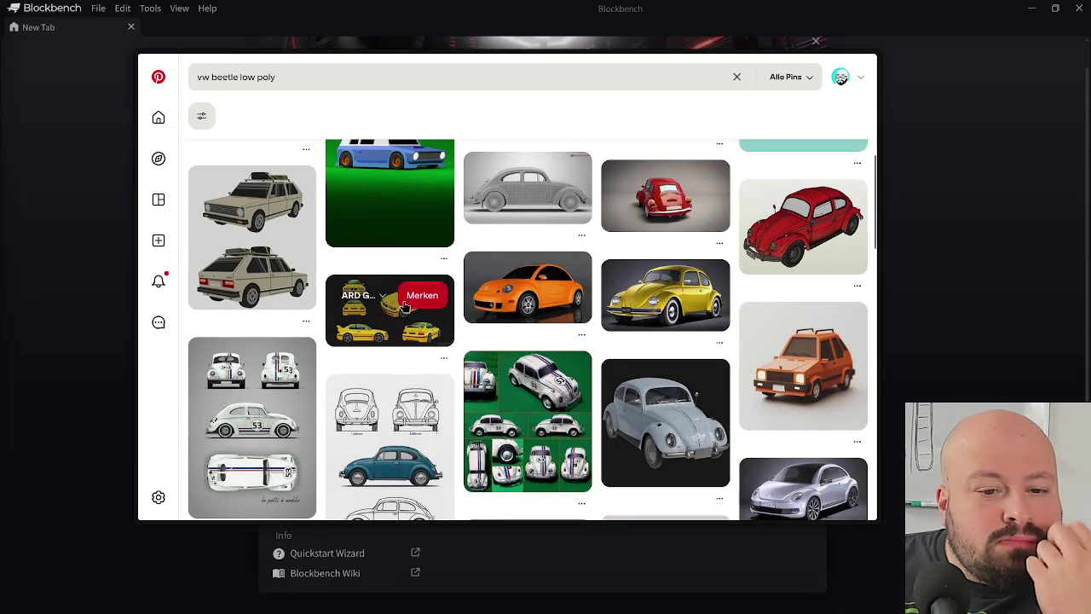
{"action": "mouse_move", "coordinate": [390, 439]}
{"action": "left_click", "coordinate": [365, 395]}
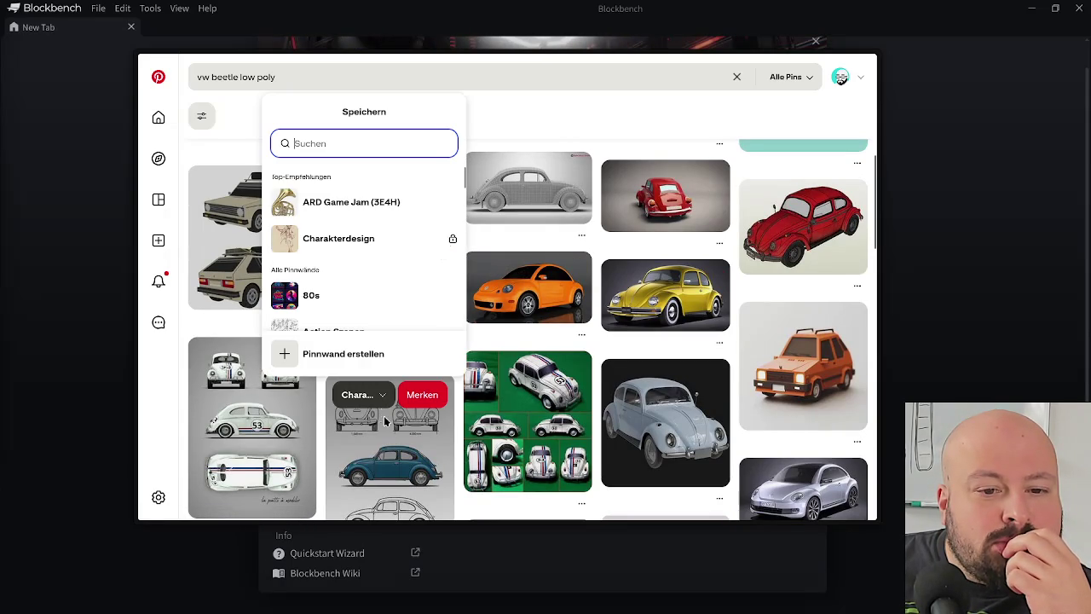
{"action": "left_click", "coordinate": [431, 204]}
- Save the red Beetle pin to the ARD Game Jam (3E4H) board
{"action": "scroll", "coordinate": [408, 443], "scroll_direction": "down", "scroll_amount": 3}
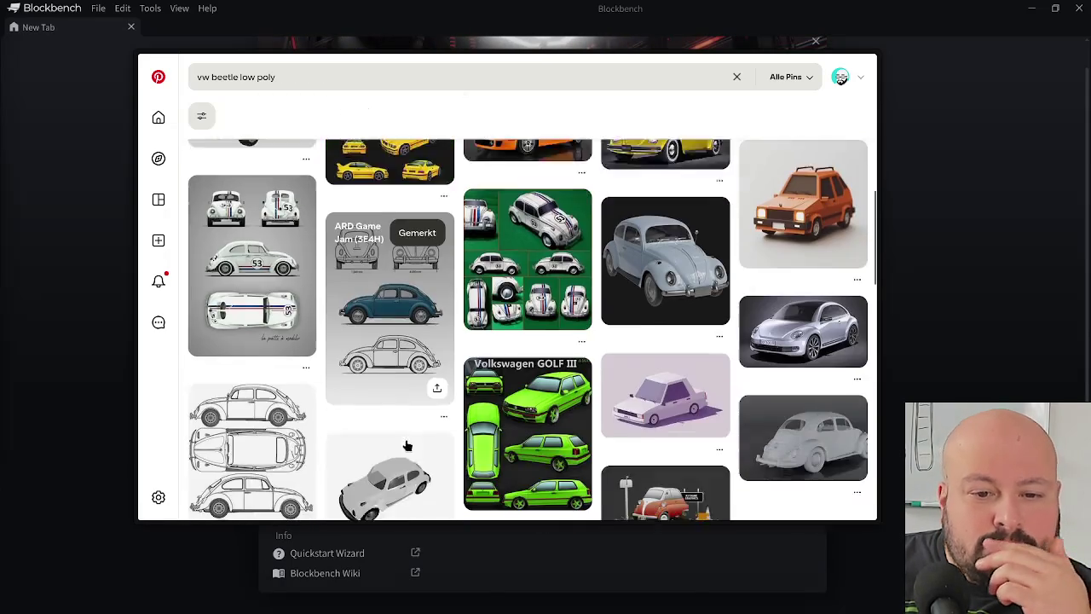
{"action": "scroll", "coordinate": [316, 398], "scroll_direction": "down", "scroll_amount": 2}
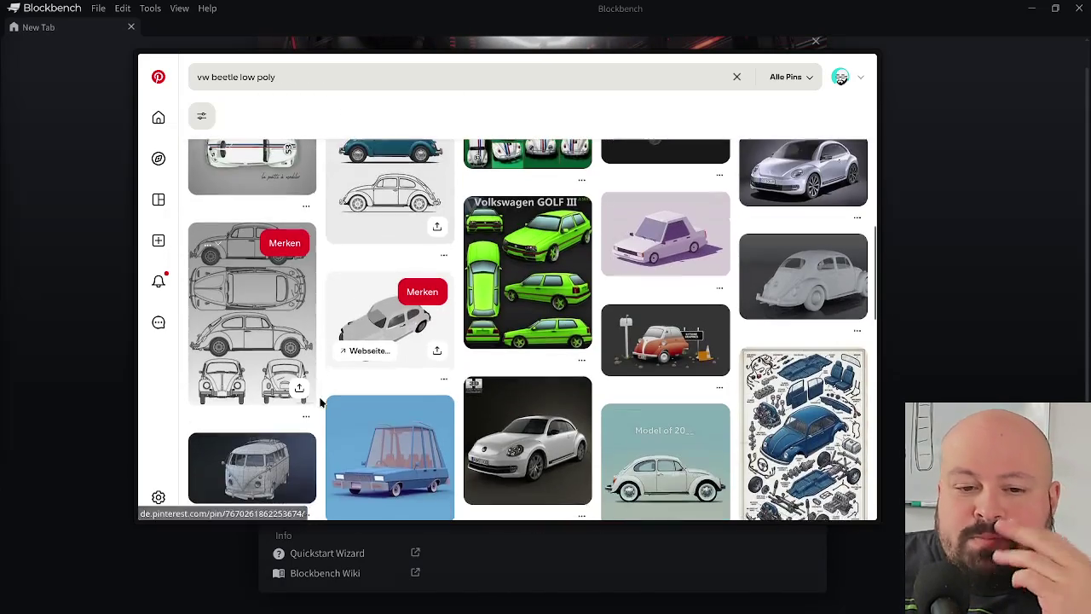
{"action": "scroll", "coordinate": [319, 396], "scroll_direction": "down", "scroll_amount": 1}
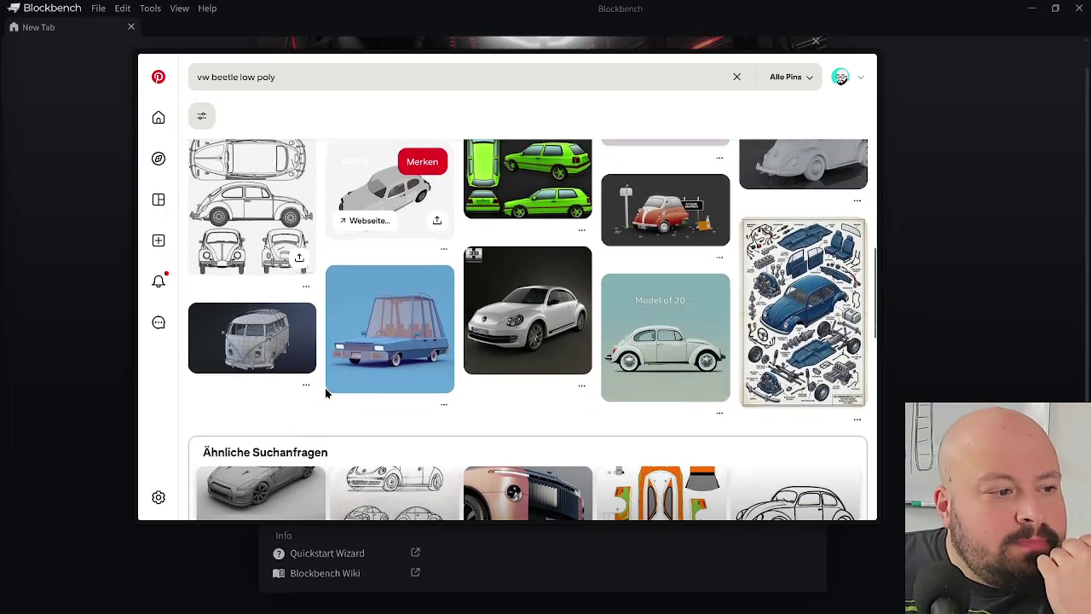
{"action": "scroll", "coordinate": [325, 387], "scroll_direction": "up", "scroll_amount": 3}
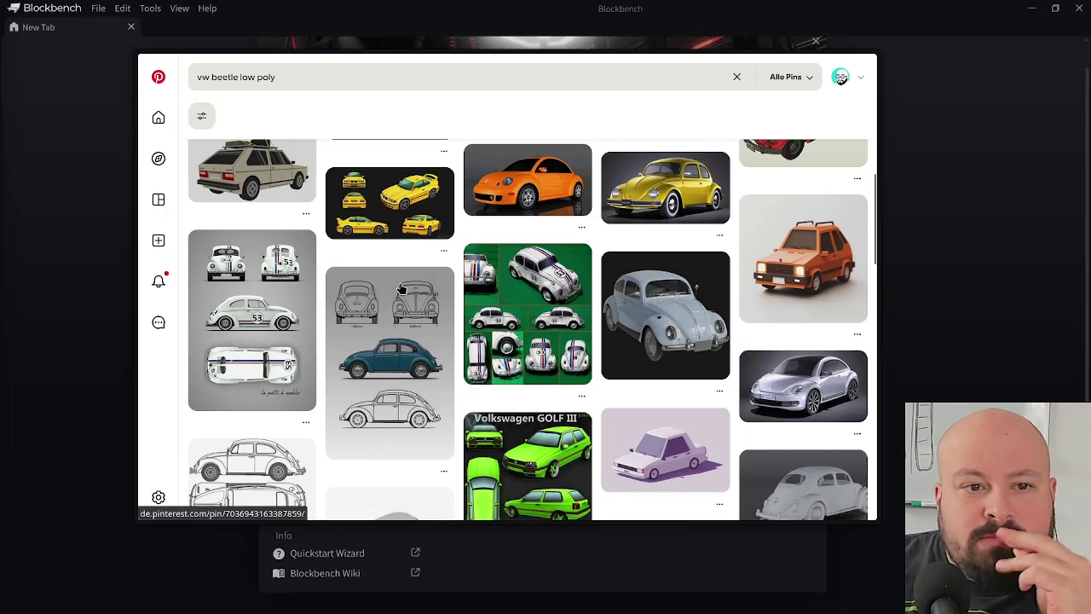
{"action": "scroll", "coordinate": [406, 285], "scroll_direction": "up", "scroll_amount": 4}
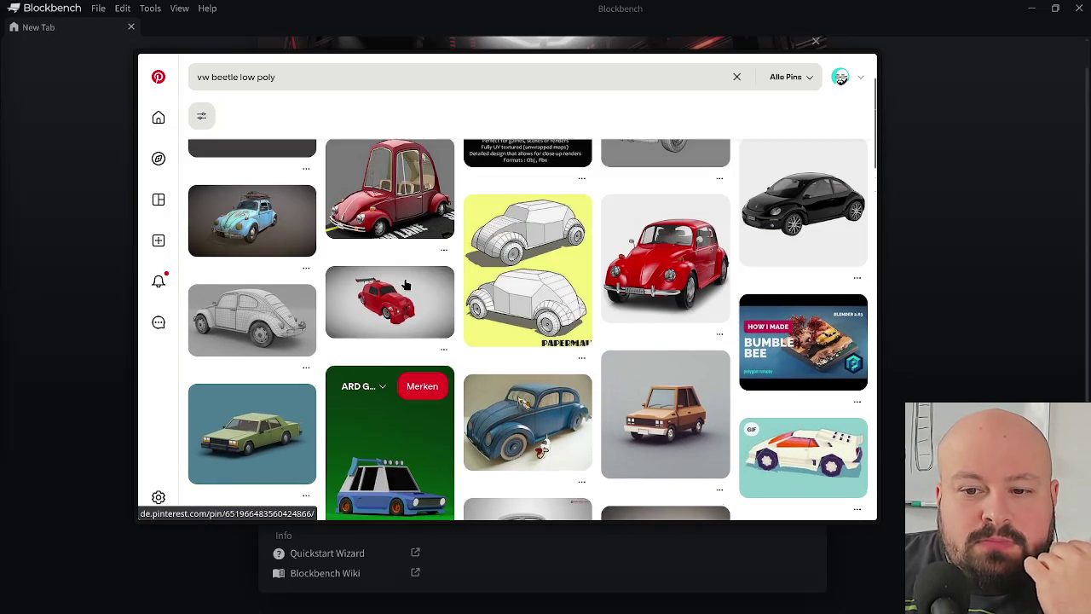
{"action": "scroll", "coordinate": [410, 274], "scroll_direction": "up", "scroll_amount": 2}
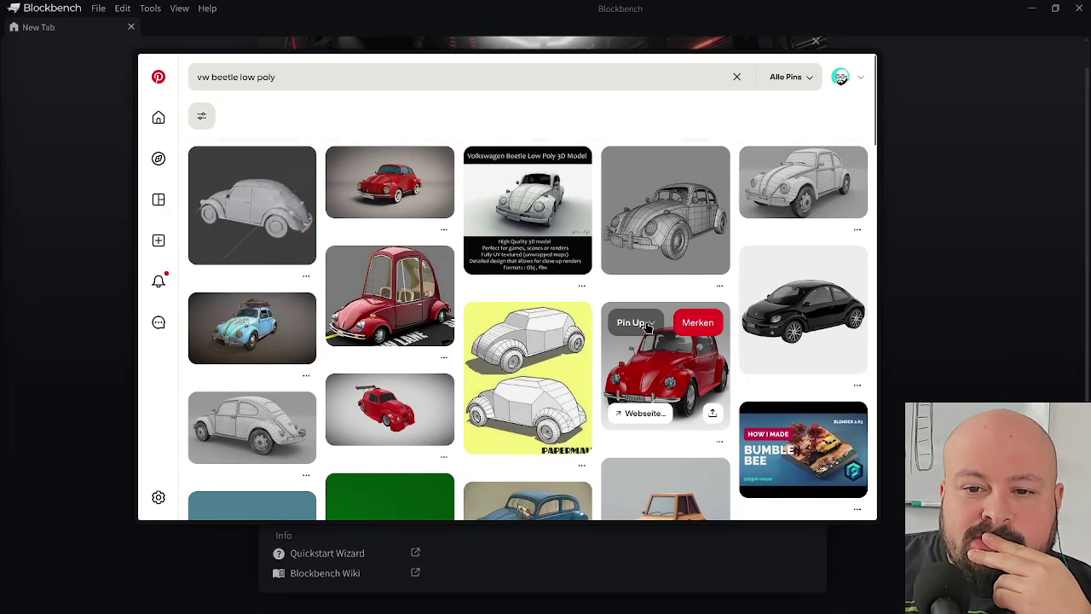
{"action": "left_click", "coordinate": [654, 324]}
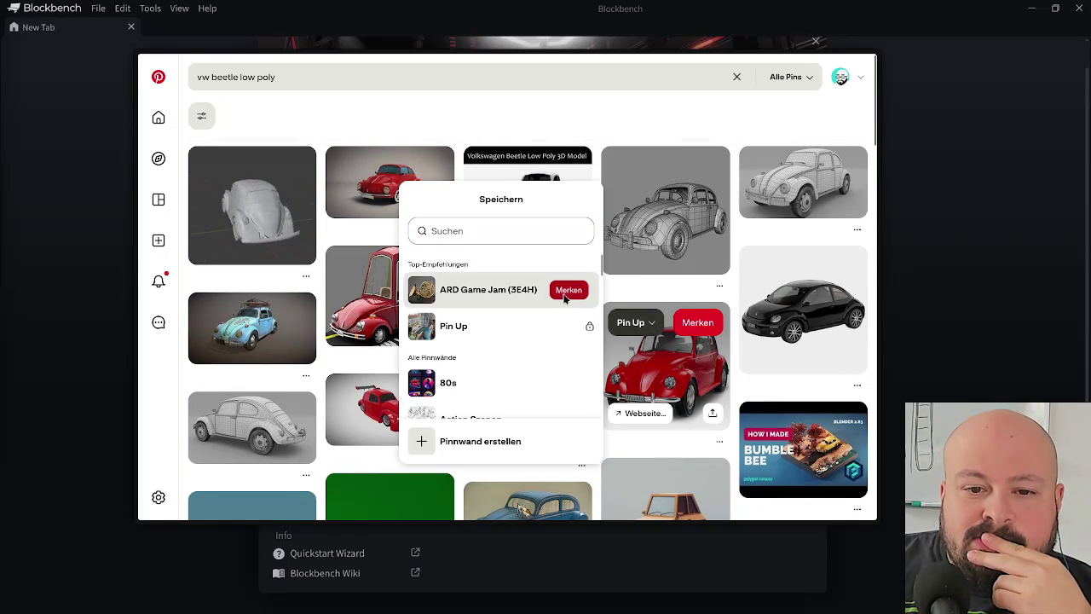
{"action": "left_click", "coordinate": [567, 289]}
- Save another Beetle reference pin further down to ARD Game Jam (3E4H)
{"action": "scroll", "coordinate": [707, 277], "scroll_direction": "down", "scroll_amount": 5}
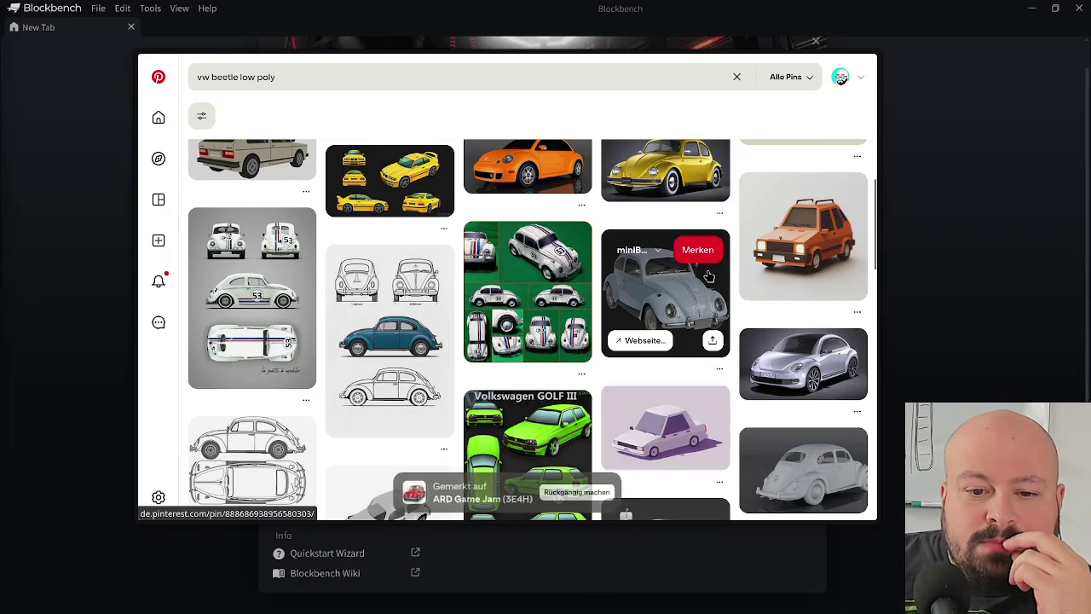
{"action": "scroll", "coordinate": [707, 275], "scroll_direction": "down", "scroll_amount": 2}
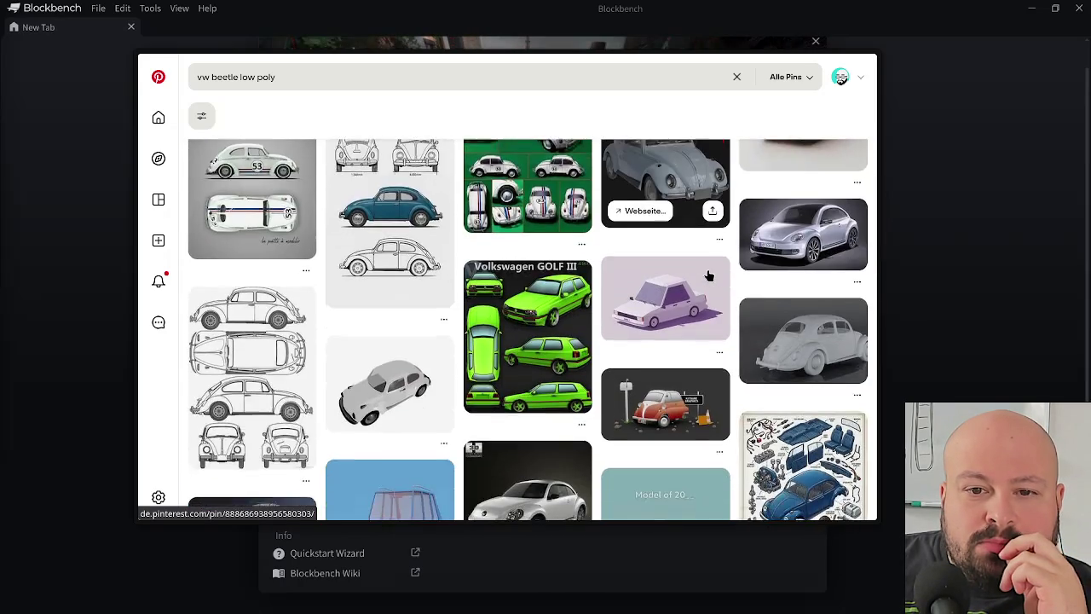
{"action": "scroll", "coordinate": [707, 275], "scroll_direction": "down", "scroll_amount": 1}
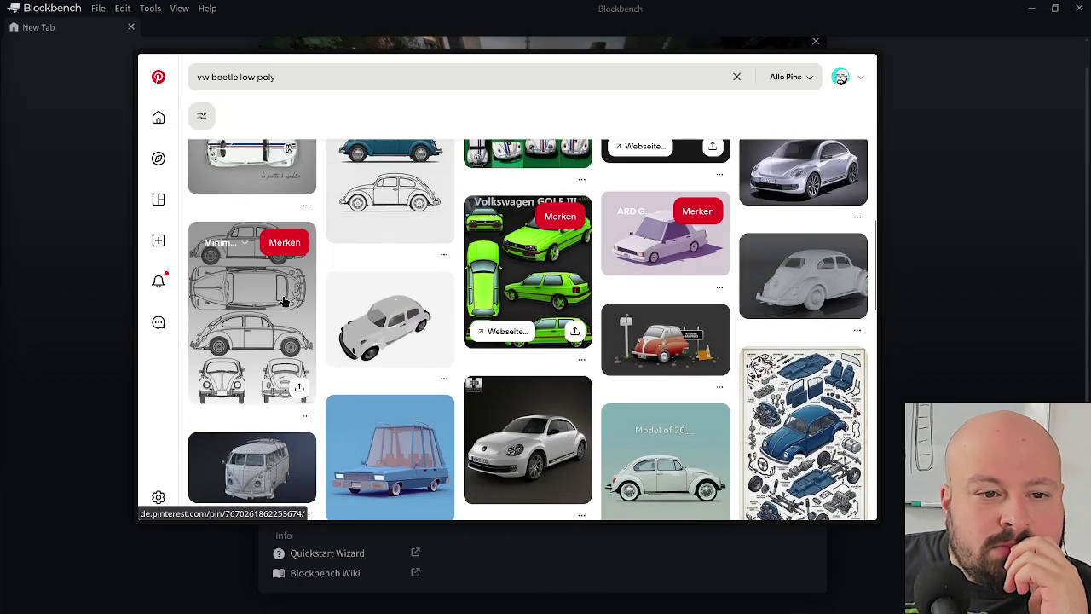
{"action": "left_click", "coordinate": [226, 244]}
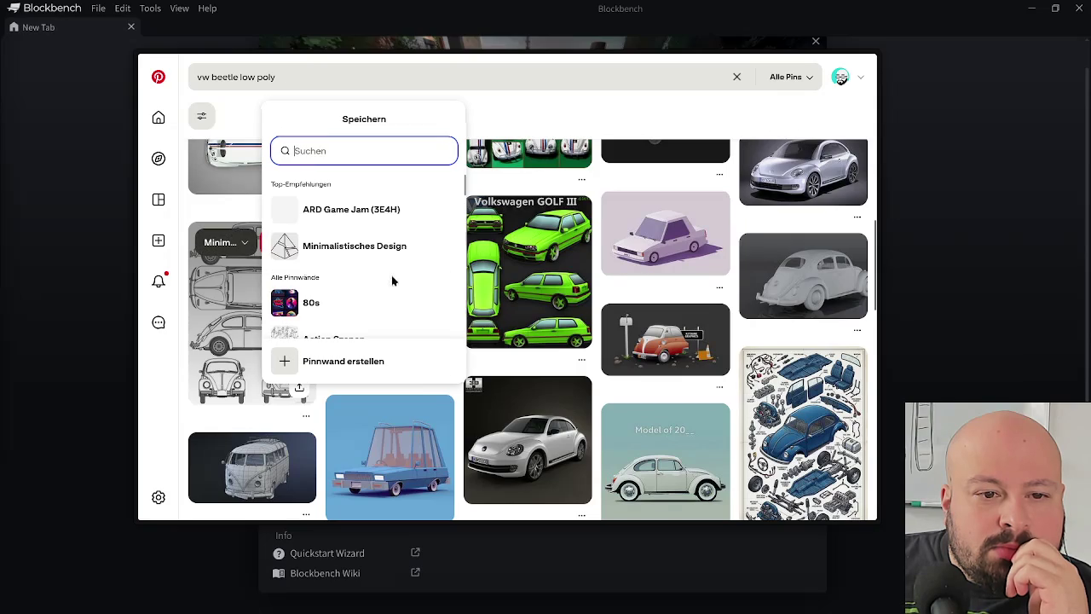
{"action": "left_click", "coordinate": [433, 214]}
- Save the blue Beetle exploded-parts pin to ARD Game Jam (3E4H)
{"action": "scroll", "coordinate": [241, 312], "scroll_direction": "up", "scroll_amount": 4}
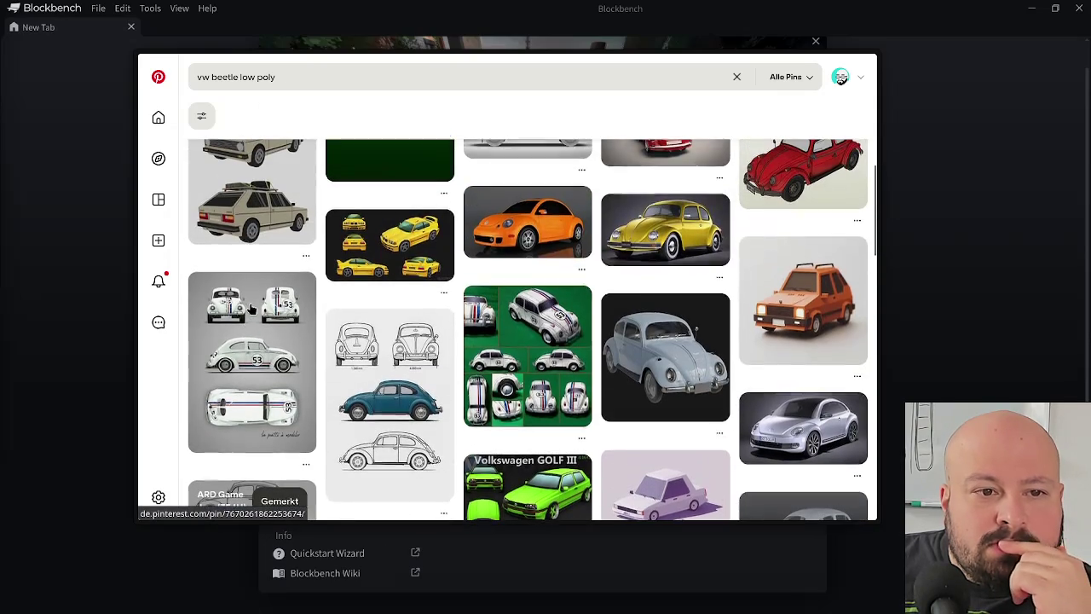
{"action": "scroll", "coordinate": [406, 326], "scroll_direction": "down", "scroll_amount": 2}
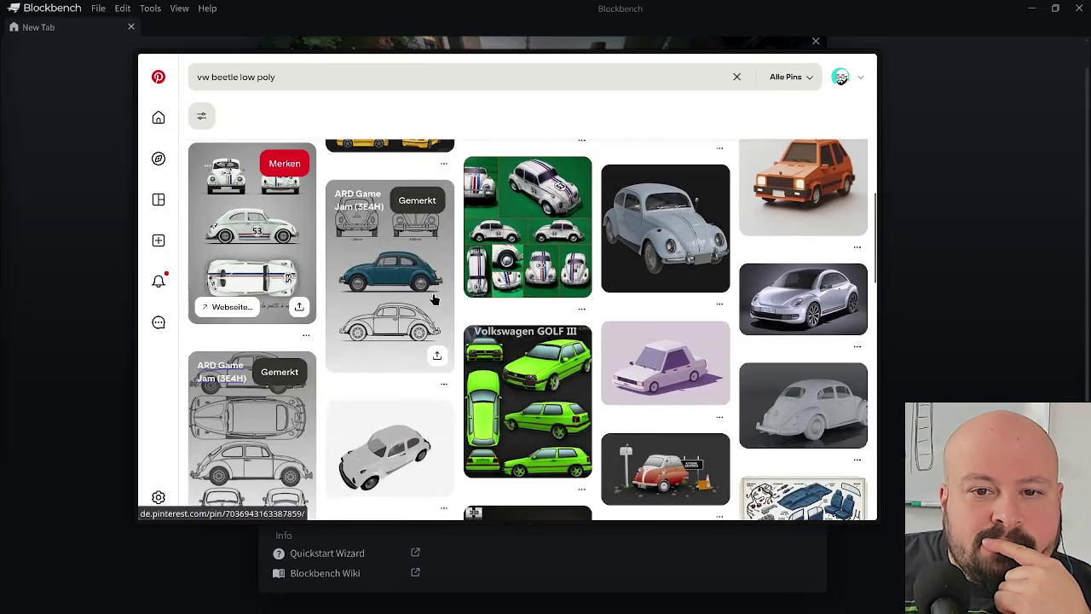
{"action": "scroll", "coordinate": [673, 239], "scroll_direction": "down", "scroll_amount": 3}
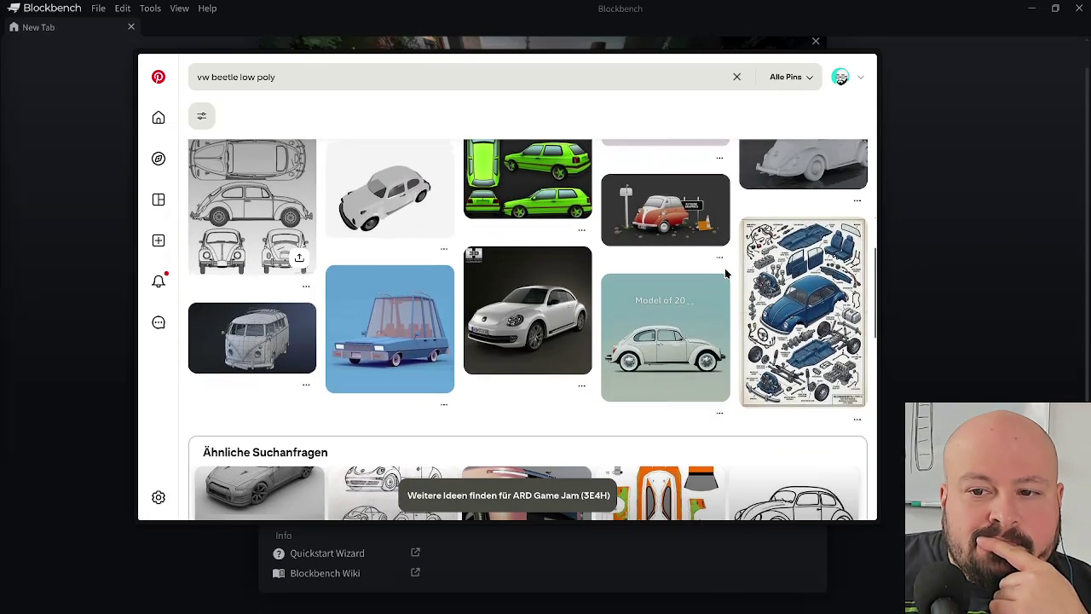
{"action": "scroll", "coordinate": [764, 279], "scroll_direction": "down", "scroll_amount": 2}
{"action": "scroll", "coordinate": [784, 281], "scroll_direction": "up", "scroll_amount": 2}
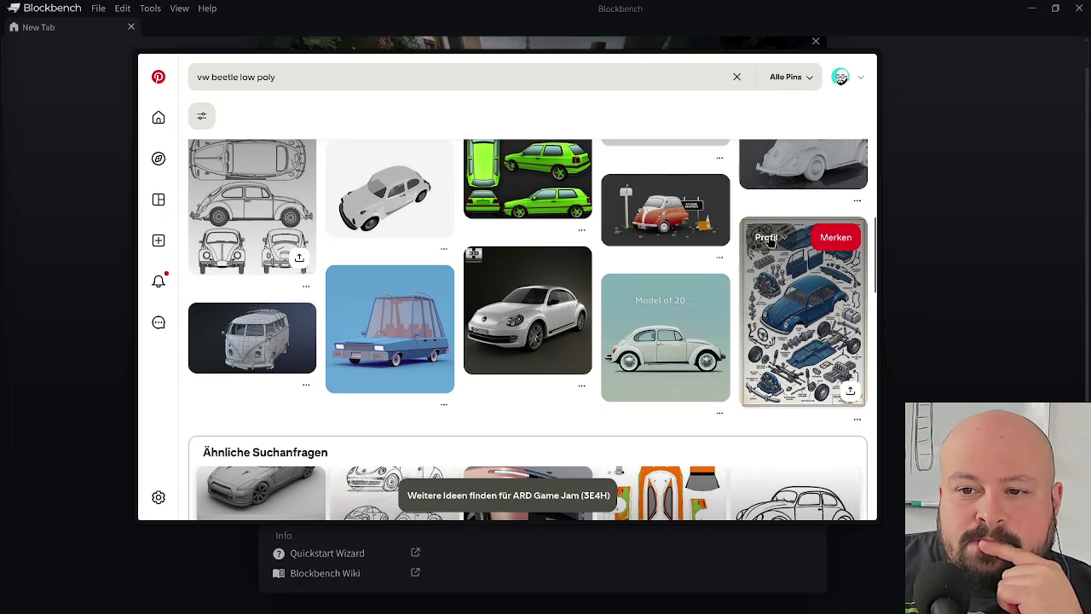
{"action": "left_click", "coordinate": [776, 241]}
{"action": "left_click", "coordinate": [707, 204]}
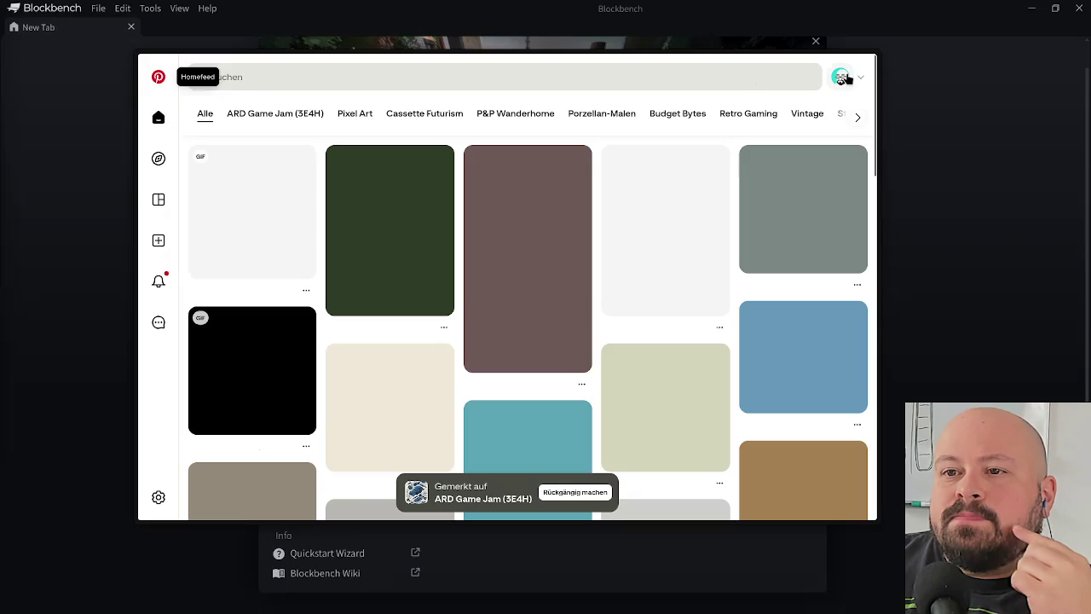
- Go from the saved-ideas page back home and show the ARD Game Jam (3E4H) category
{"action": "left_click", "coordinate": [841, 77]}
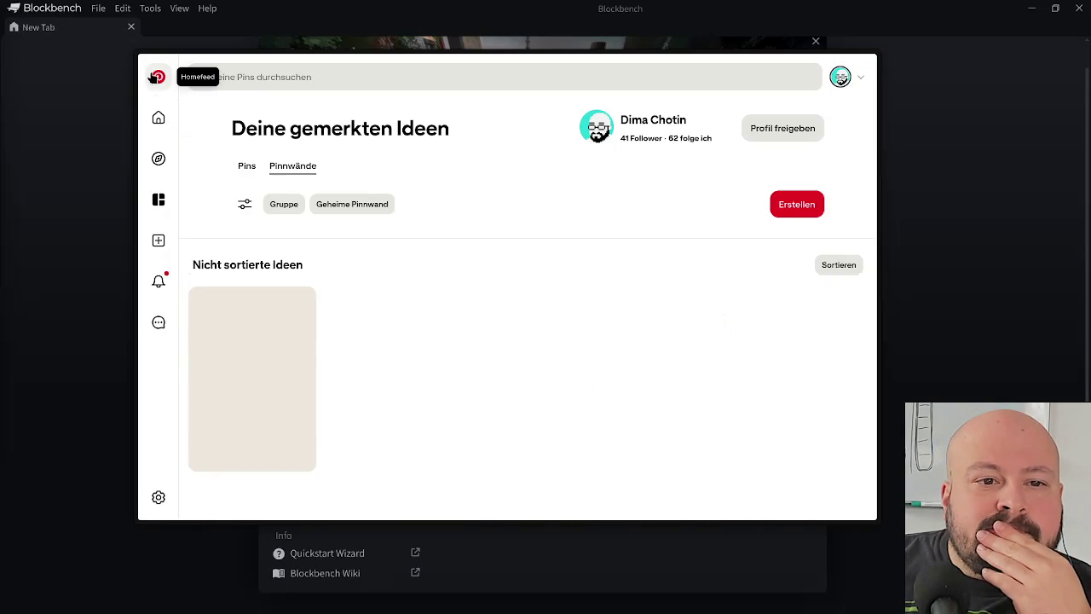
{"action": "left_click", "coordinate": [155, 77]}
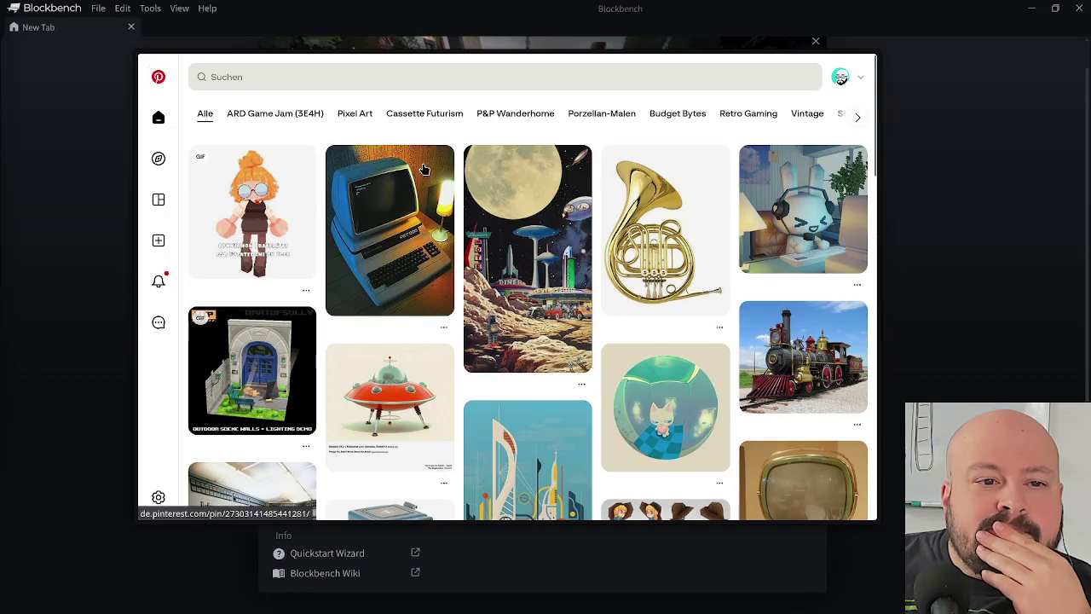
{"action": "left_click", "coordinate": [290, 115]}
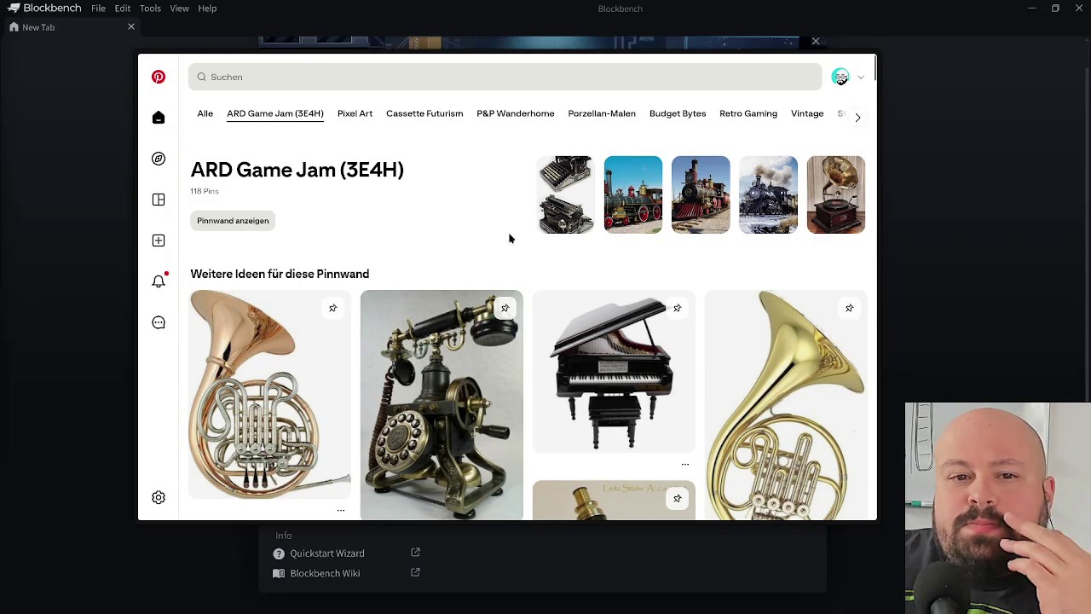
{"action": "scroll", "coordinate": [448, 202], "scroll_direction": "down", "scroll_amount": 2}
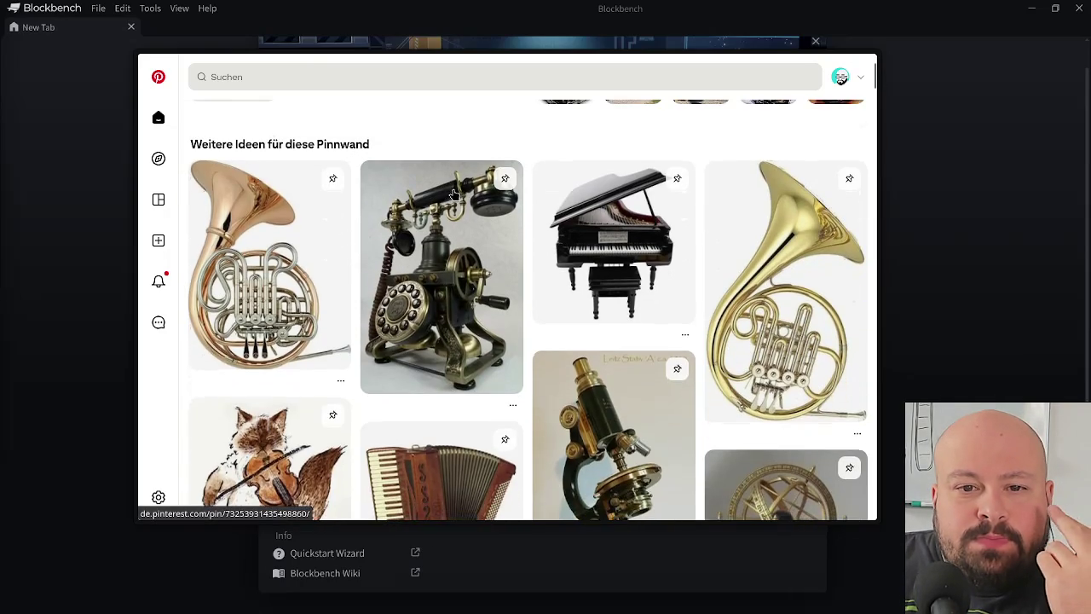
{"action": "scroll", "coordinate": [455, 194], "scroll_direction": "up", "scroll_amount": 2}
{"action": "scroll", "coordinate": [460, 192], "scroll_direction": "down", "scroll_amount": 4}
{"action": "scroll", "coordinate": [460, 189], "scroll_direction": "up", "scroll_amount": 3}
{"action": "scroll", "coordinate": [462, 185], "scroll_direction": "up", "scroll_amount": 2}
{"action": "scroll", "coordinate": [461, 187], "scroll_direction": "up", "scroll_amount": 3}
- Open the full ARD Game Jam (3E4H) board and browse down its pins
{"action": "left_click", "coordinate": [264, 224]}
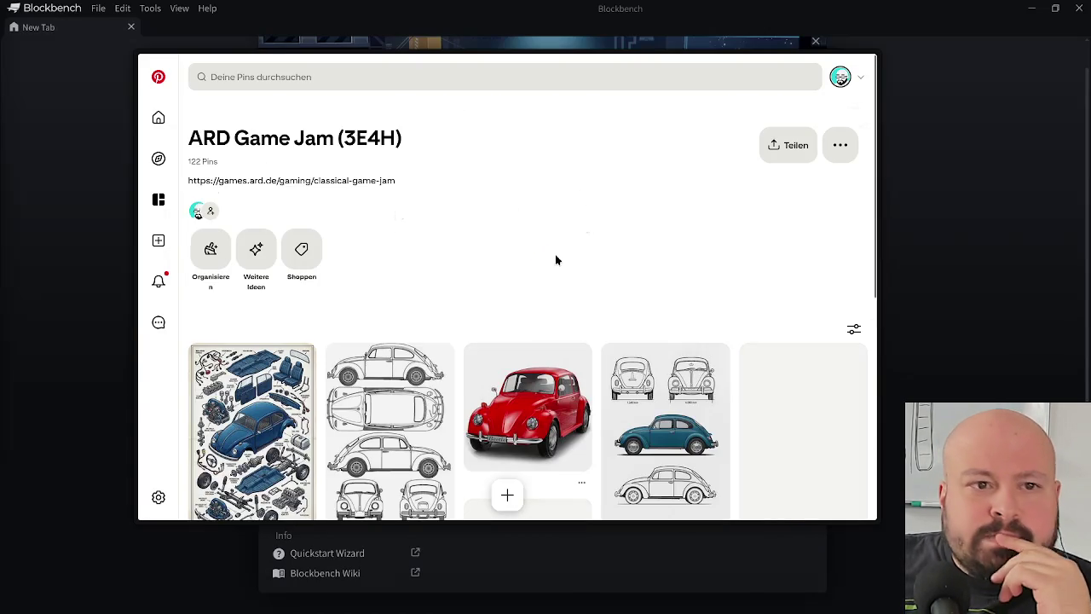
{"action": "scroll", "coordinate": [565, 239], "scroll_direction": "down", "scroll_amount": 3}
{"action": "scroll", "coordinate": [574, 245], "scroll_direction": "down", "scroll_amount": 2}
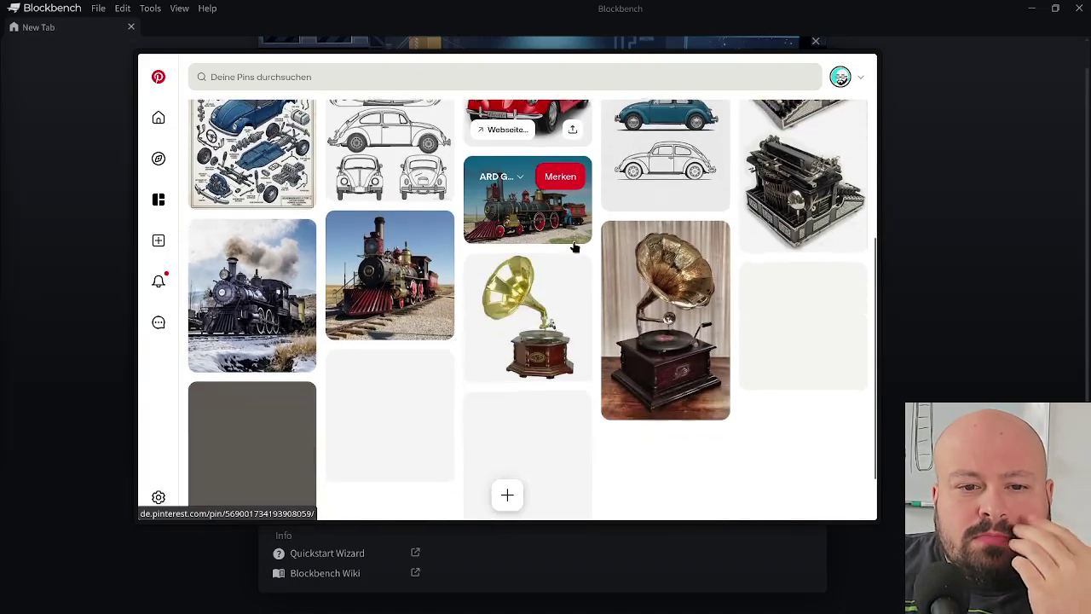
{"action": "scroll", "coordinate": [573, 243], "scroll_direction": "down", "scroll_amount": 1}
{"action": "scroll", "coordinate": [573, 238], "scroll_direction": "down", "scroll_amount": 5}
{"action": "scroll", "coordinate": [571, 236], "scroll_direction": "down", "scroll_amount": 1}
{"action": "scroll", "coordinate": [571, 236], "scroll_direction": "down", "scroll_amount": 3}
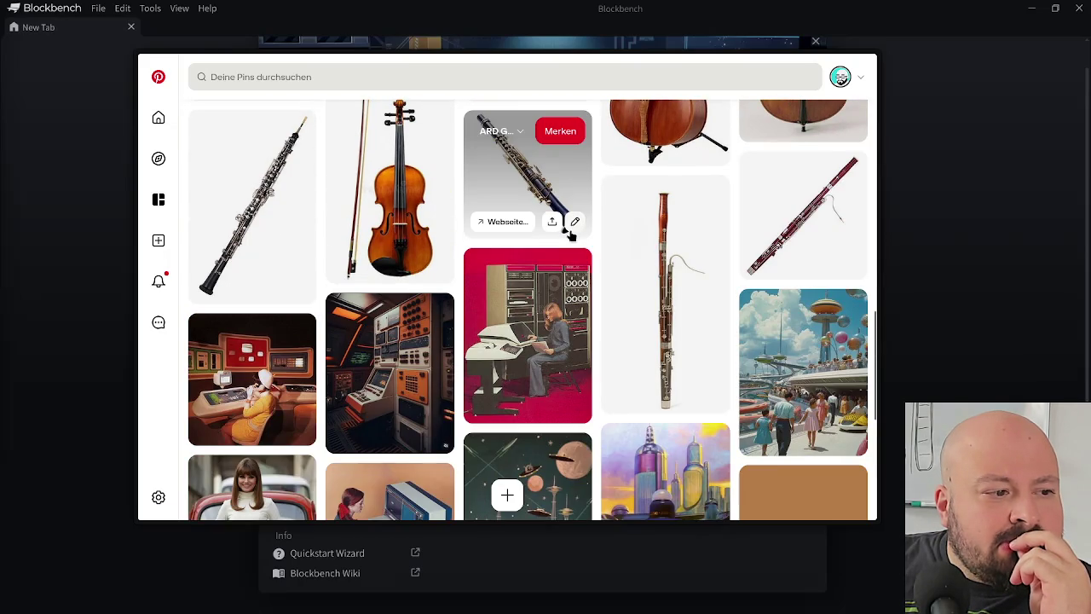
{"action": "scroll", "coordinate": [570, 228], "scroll_direction": "down", "scroll_amount": 3}
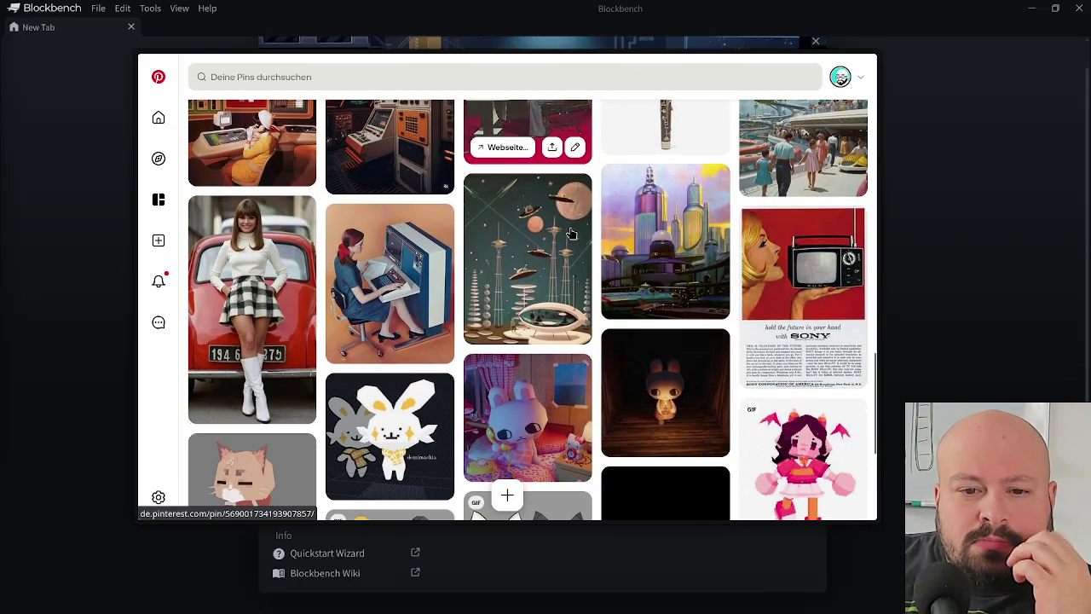
{"action": "scroll", "coordinate": [571, 234], "scroll_direction": "down", "scroll_amount": 3}
- Scroll back up and open the VW Beetle four-view blueprint pin
{"action": "scroll", "coordinate": [571, 232], "scroll_direction": "up", "scroll_amount": 5}
{"action": "scroll", "coordinate": [570, 231], "scroll_direction": "up", "scroll_amount": 5}
{"action": "scroll", "coordinate": [568, 228], "scroll_direction": "up", "scroll_amount": 2}
{"action": "scroll", "coordinate": [569, 228], "scroll_direction": "up", "scroll_amount": 3}
{"action": "scroll", "coordinate": [569, 229], "scroll_direction": "up", "scroll_amount": 5}
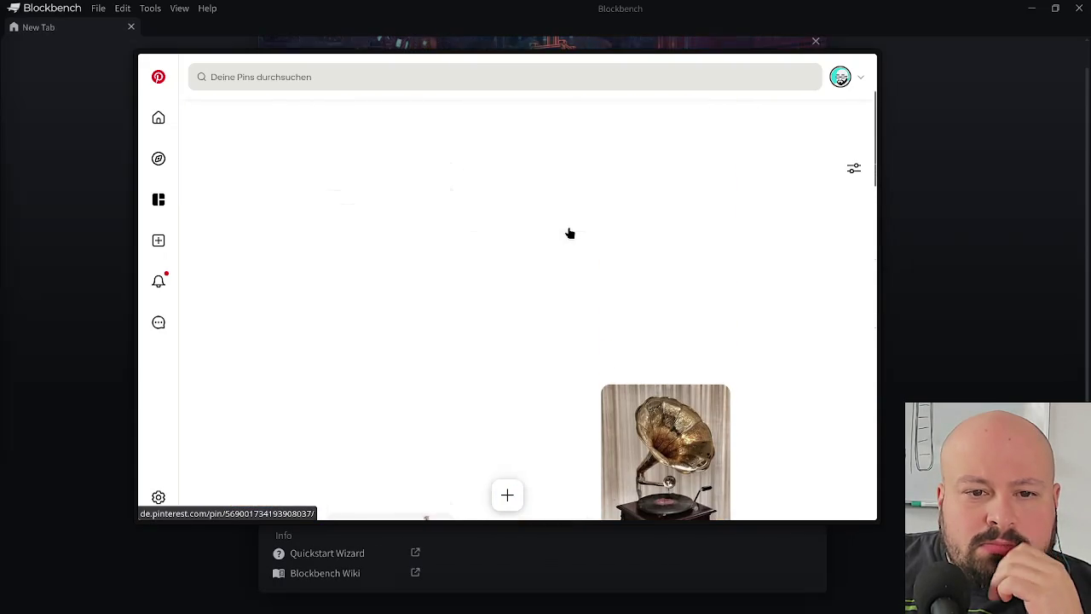
{"action": "scroll", "coordinate": [569, 228], "scroll_direction": "up", "scroll_amount": 5}
{"action": "scroll", "coordinate": [568, 228], "scroll_direction": "up", "scroll_amount": 3}
{"action": "scroll", "coordinate": [569, 228], "scroll_direction": "down", "scroll_amount": 2}
{"action": "scroll", "coordinate": [569, 232], "scroll_direction": "down", "scroll_amount": 1}
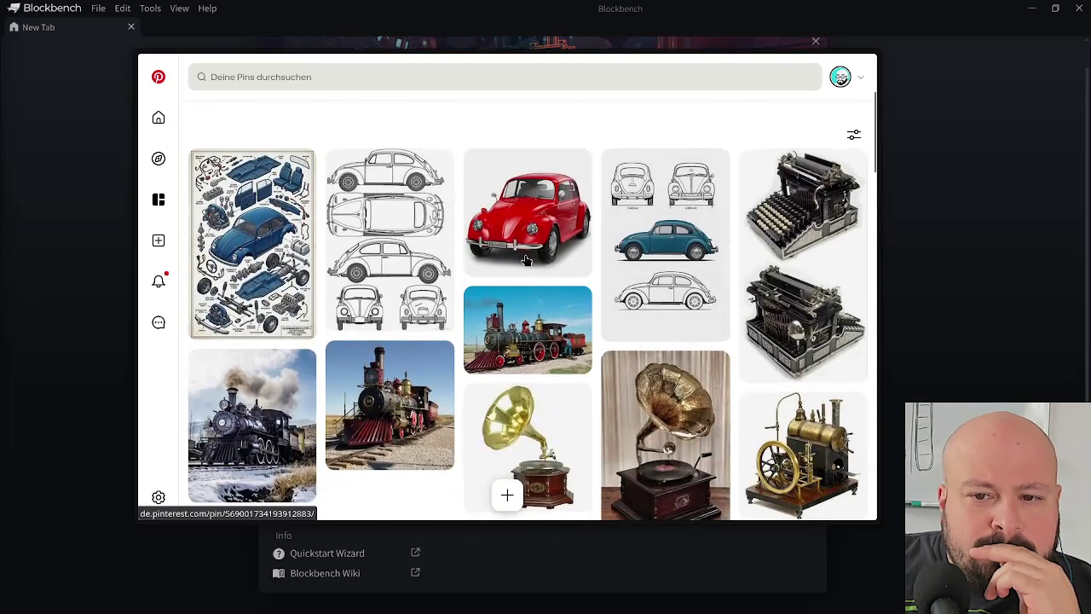
{"action": "left_click", "coordinate": [416, 261]}
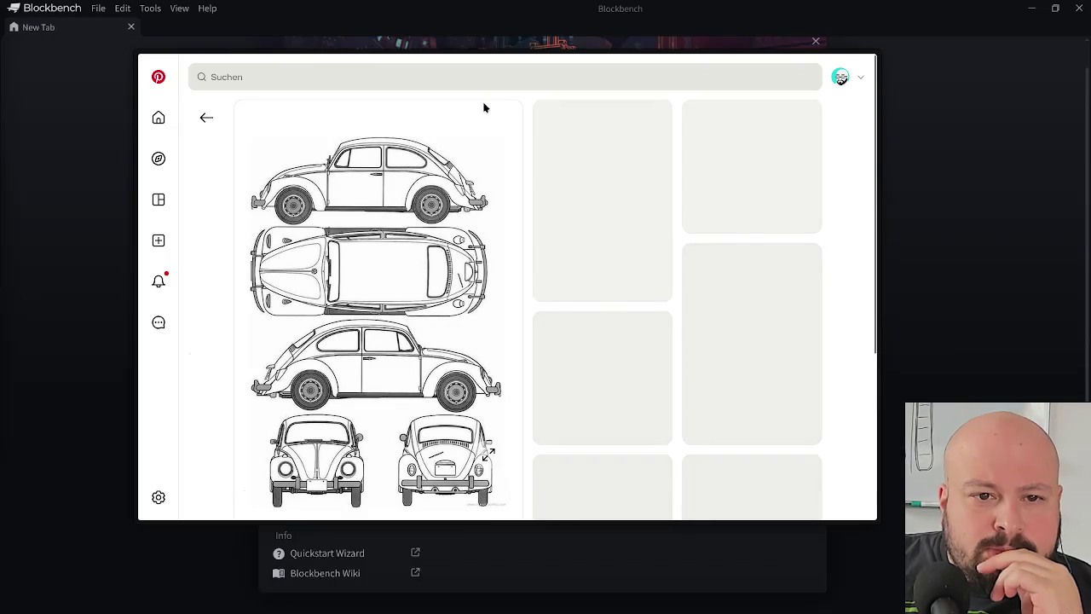
- Move Pinterest aside and create a new Generic Model project with default settings
{"action": "left_click_drag", "start_coordinate": [530, 40], "coordinate": [0, 204]}
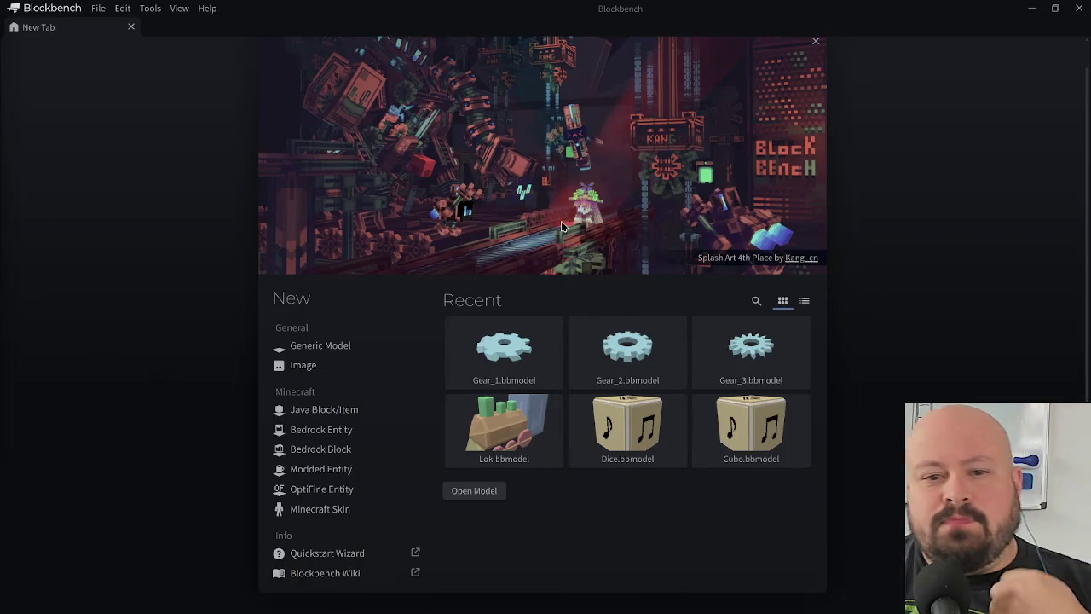
{"action": "left_click", "coordinate": [345, 349]}
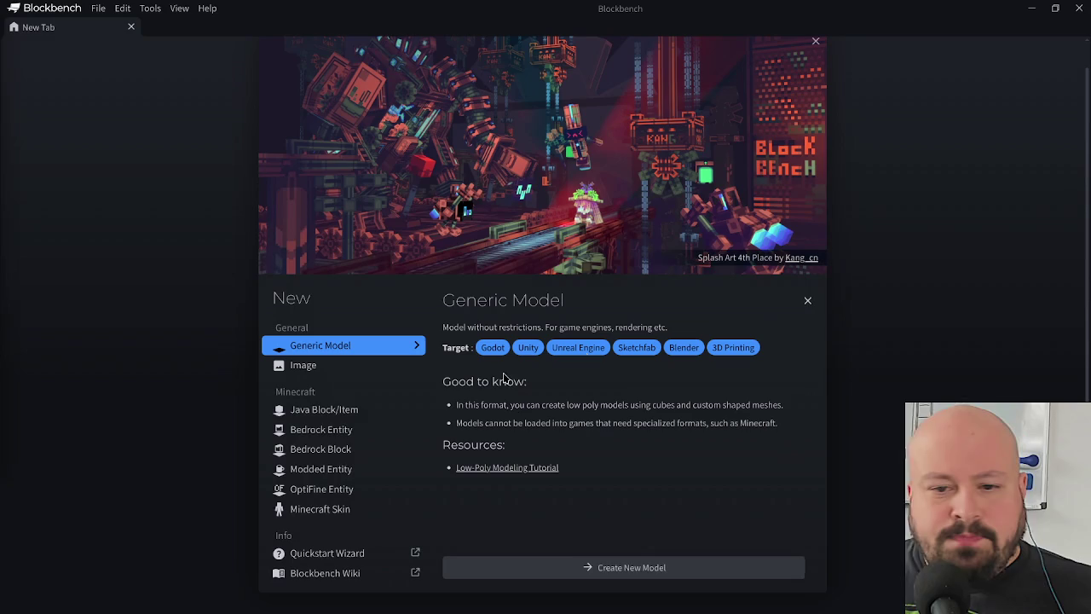
{"action": "left_click", "coordinate": [652, 566]}
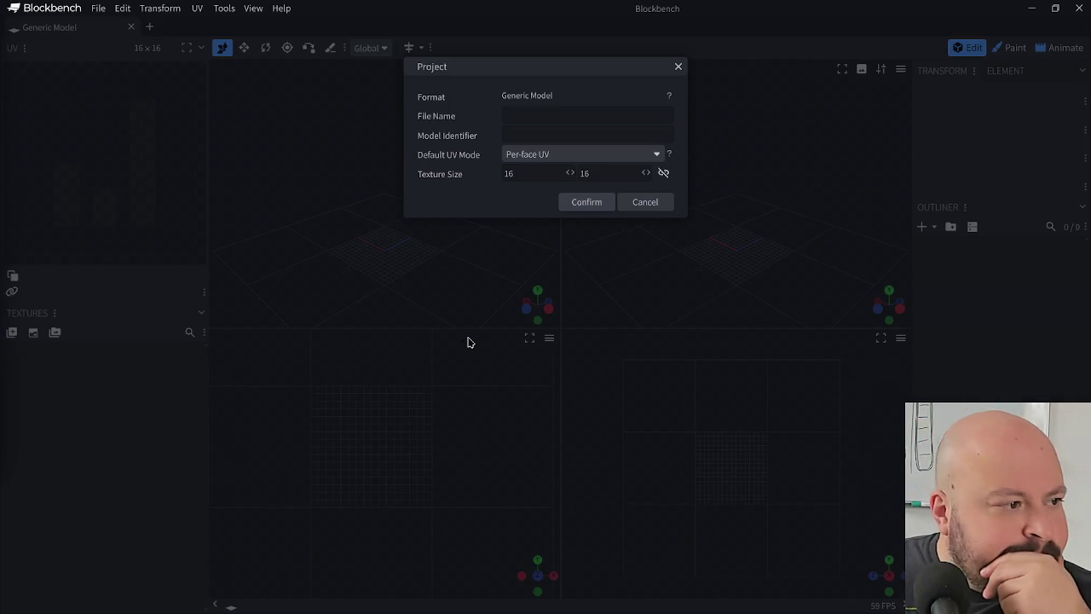
{"action": "left_click", "coordinate": [598, 186]}
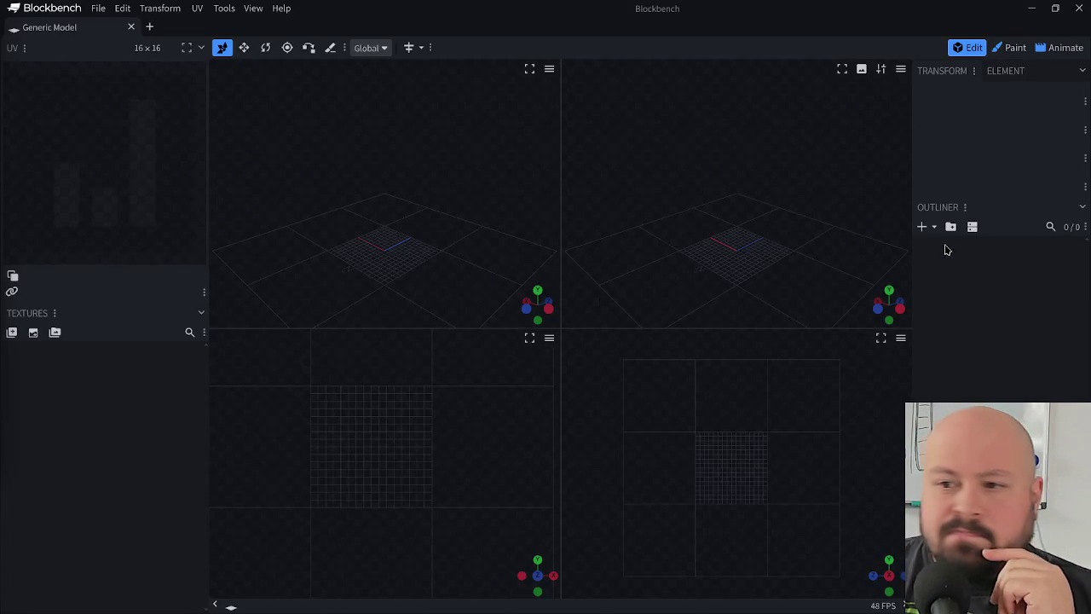
{"action": "left_click", "coordinate": [921, 226]}
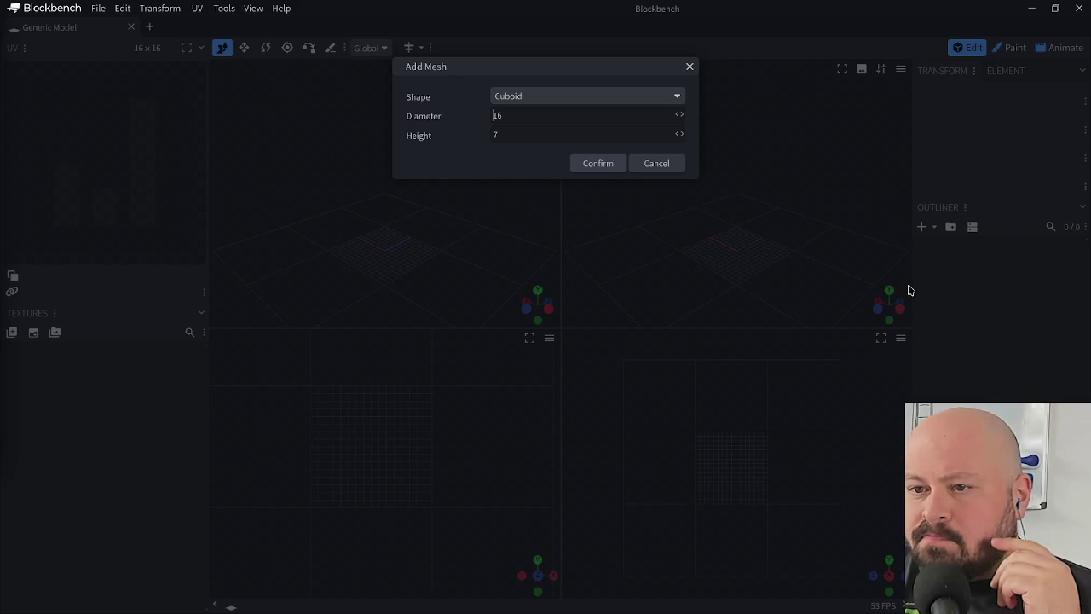
- Add a Cuboid mesh and adjust its height with the scale tool
{"action": "left_click", "coordinate": [605, 97]}
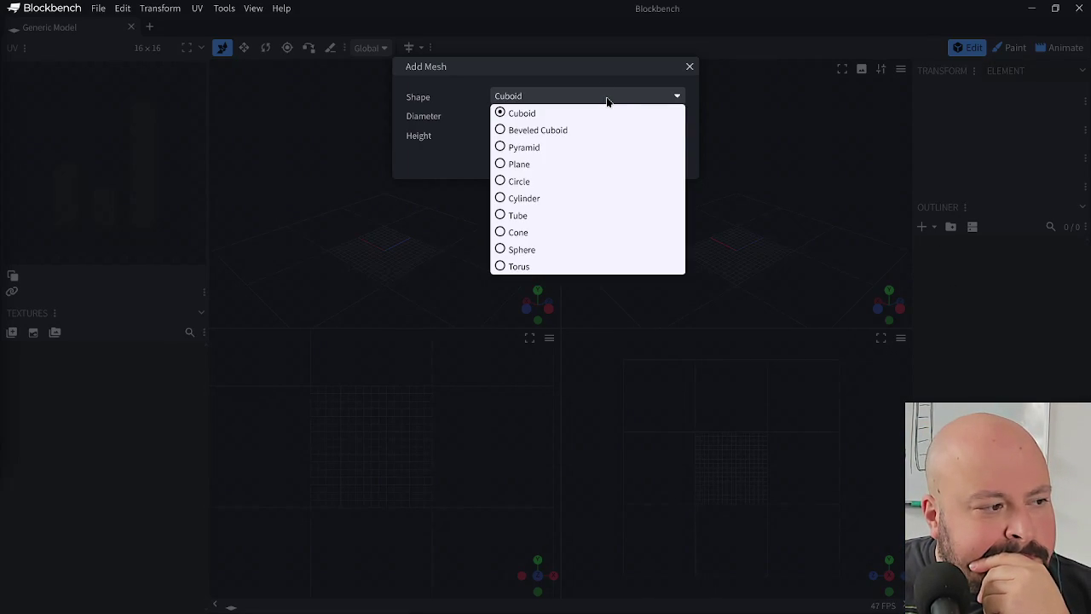
{"action": "left_click", "coordinate": [611, 75]}
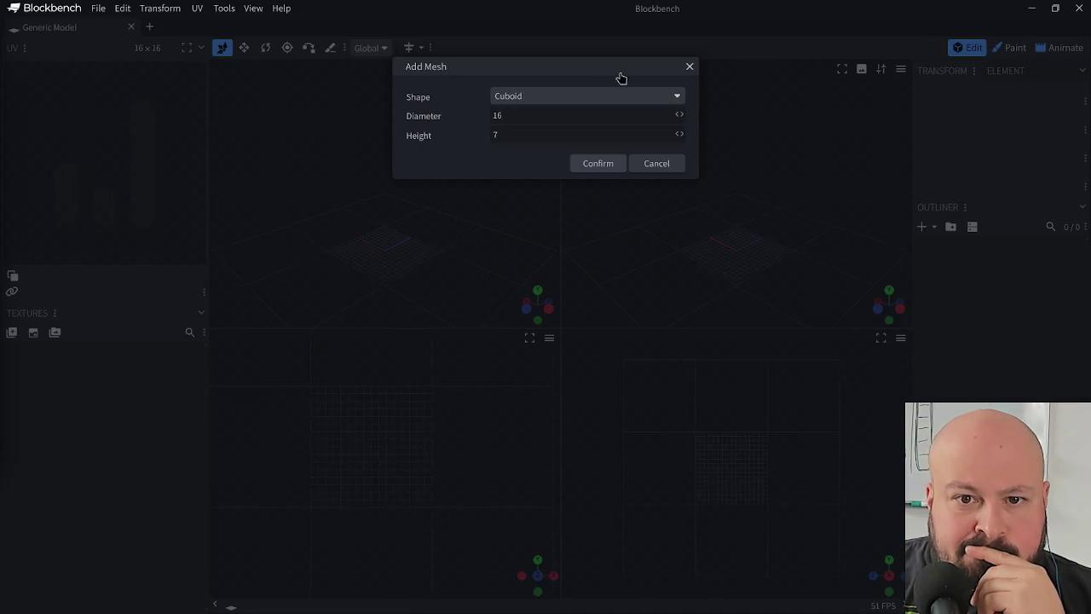
{"action": "left_click", "coordinate": [597, 163]}
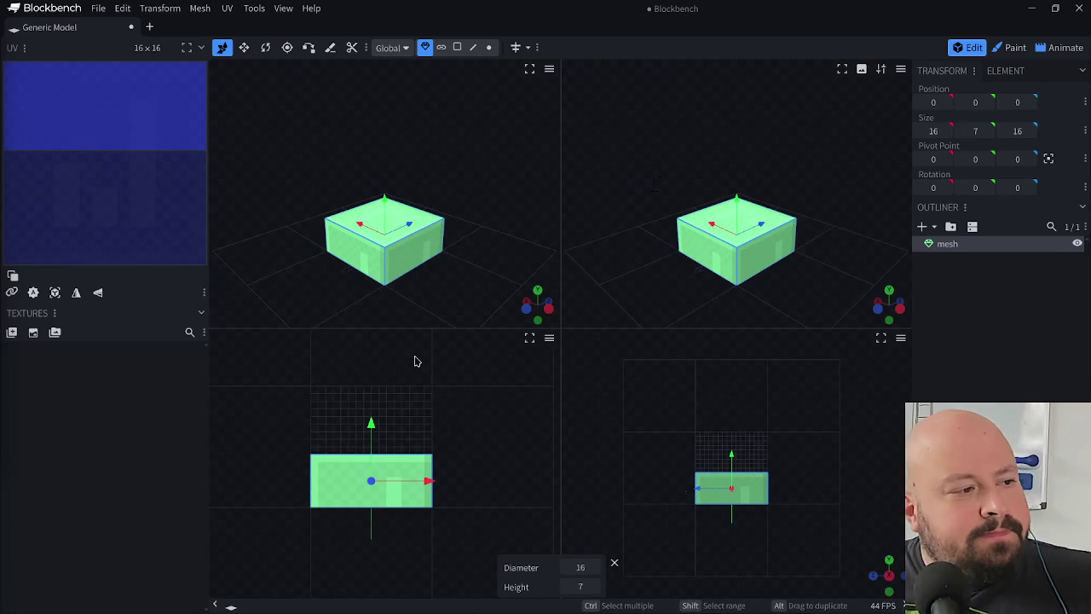
{"action": "key", "text": "s"}
{"action": "mouse_move", "coordinate": [372, 421]}
{"action": "left_mouse_down"}
{"action": "mouse_move", "coordinate": [377, 410]}
{"action": "mouse_move", "coordinate": [375, 421]}
{"action": "left_mouse_up"}
{"action": "key", "text": "v"}
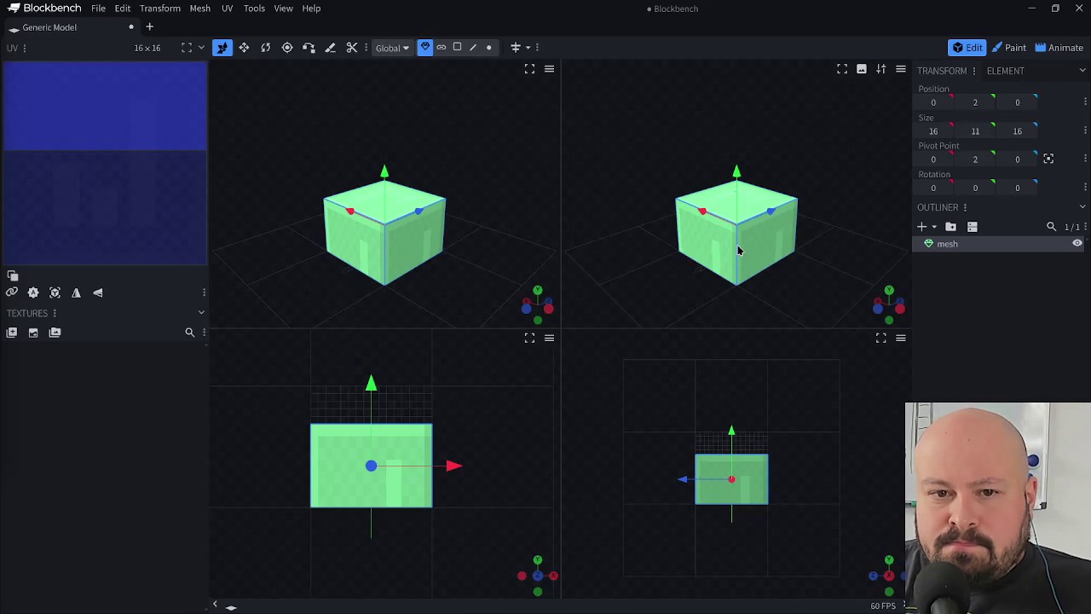
{"action": "mouse_move", "coordinate": [644, 316]}
{"action": "left_mouse_down"}
{"action": "mouse_move", "coordinate": [682, 348]}
{"action": "mouse_move", "coordinate": [576, 305]}
{"action": "left_mouse_up"}
- Lengthen the box along Z, lower it one unit, and name it Karosserie_Unten
{"action": "key", "text": "s"}
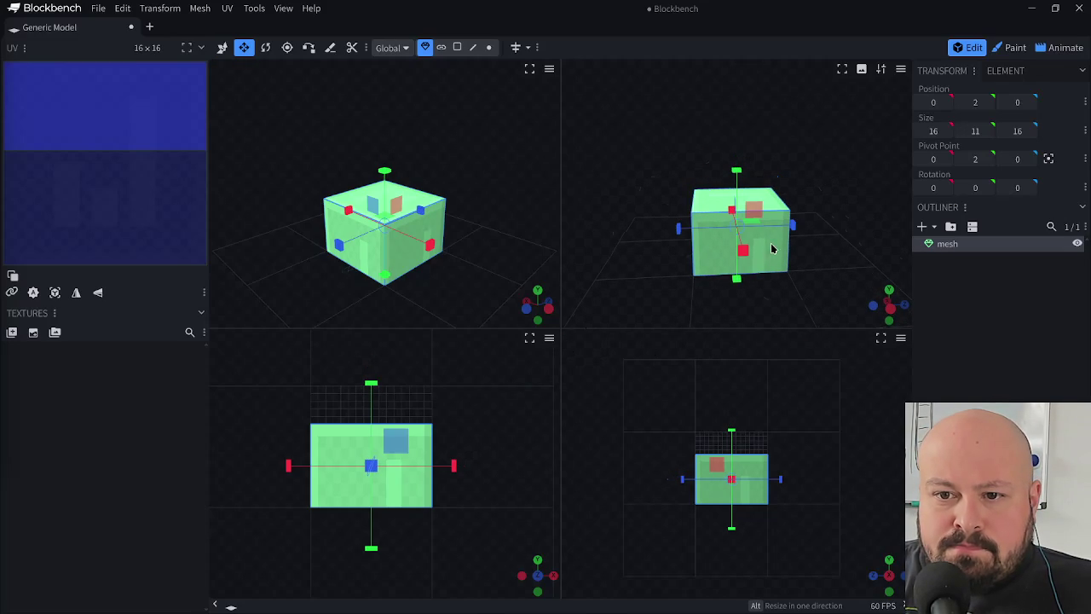
{"action": "left_click_drag", "start_coordinate": [794, 227], "coordinate": [837, 233]}
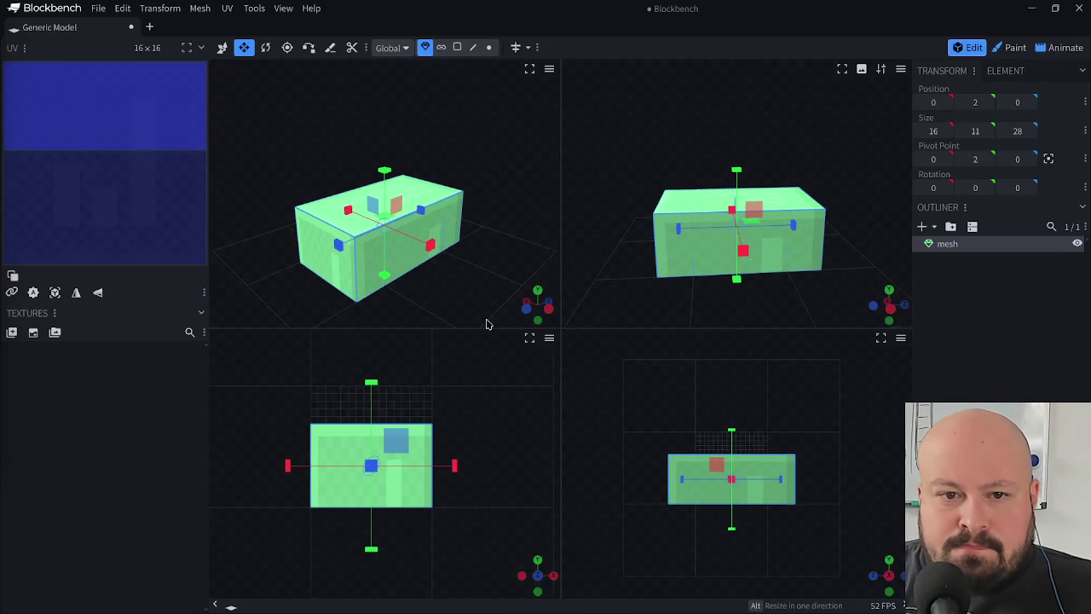
{"action": "mouse_move", "coordinate": [466, 274]}
{"action": "left_mouse_down"}
{"action": "mouse_move", "coordinate": [438, 264]}
{"action": "mouse_move", "coordinate": [397, 196]}
{"action": "mouse_move", "coordinate": [392, 226]}
{"action": "left_mouse_up"}
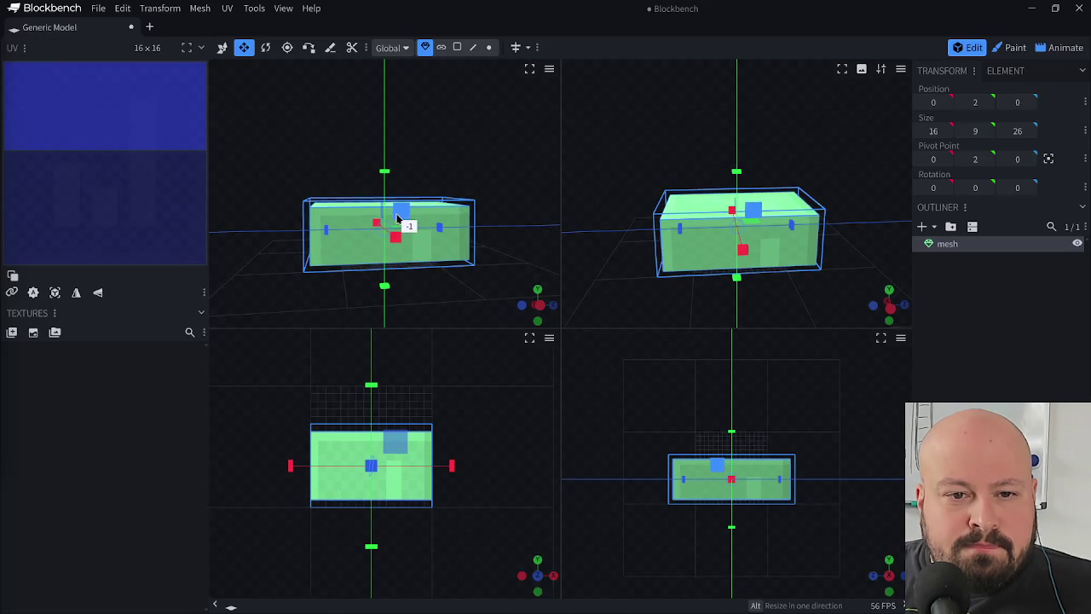
{"action": "key", "text": "v"}
{"action": "left_click_drag", "start_coordinate": [384, 176], "coordinate": [384, 187]}
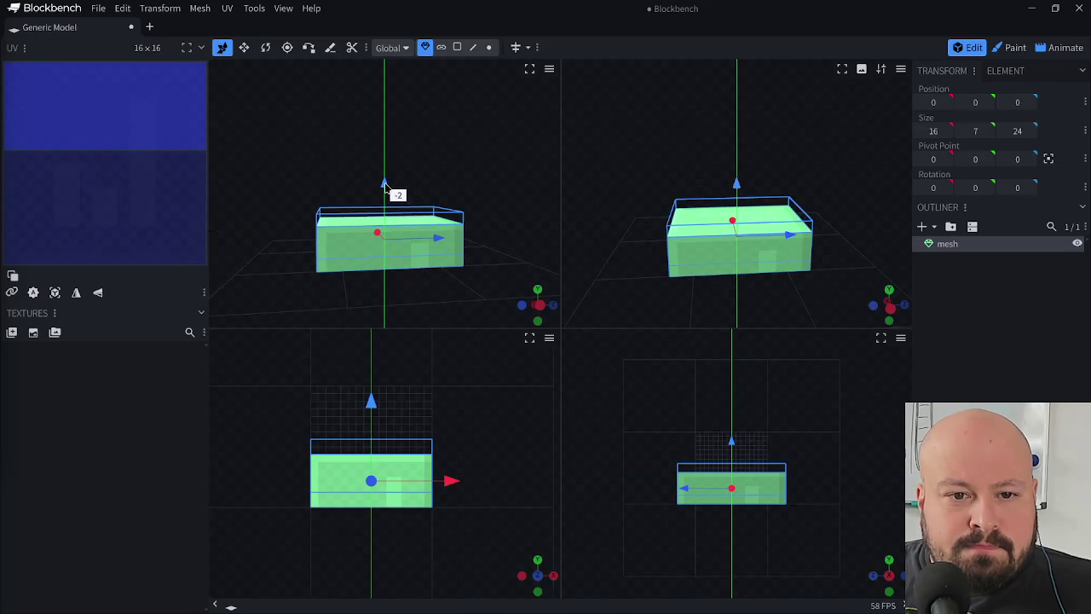
{"action": "key", "text": "s"}
{"action": "left_click_drag", "start_coordinate": [404, 225], "coordinate": [404, 230]}
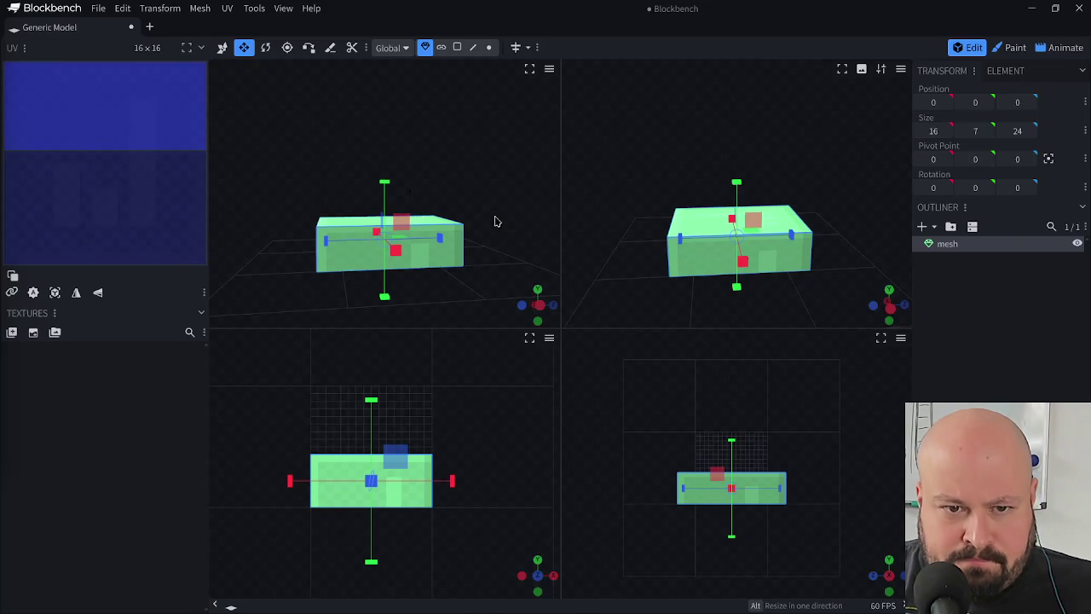
{"action": "mouse_move", "coordinate": [488, 225]}
{"action": "left_mouse_down"}
{"action": "mouse_move", "coordinate": [451, 232]}
{"action": "mouse_move", "coordinate": [455, 214]}
{"action": "mouse_move", "coordinate": [468, 207]}
{"action": "mouse_move", "coordinate": [472, 234]}
{"action": "left_mouse_up"}
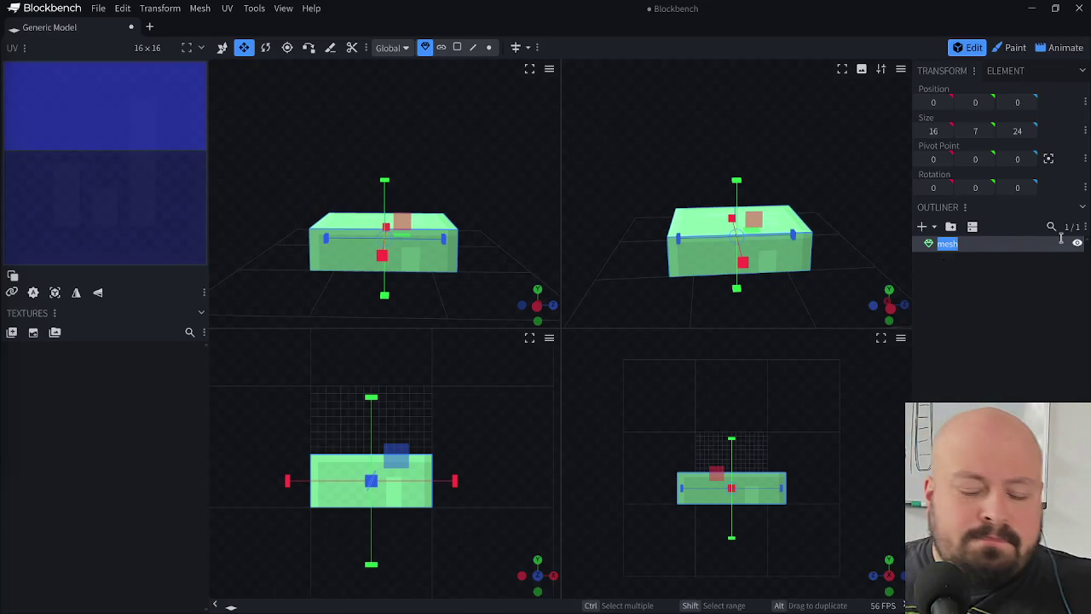
{"action": "type", "text": "Karosserie"}
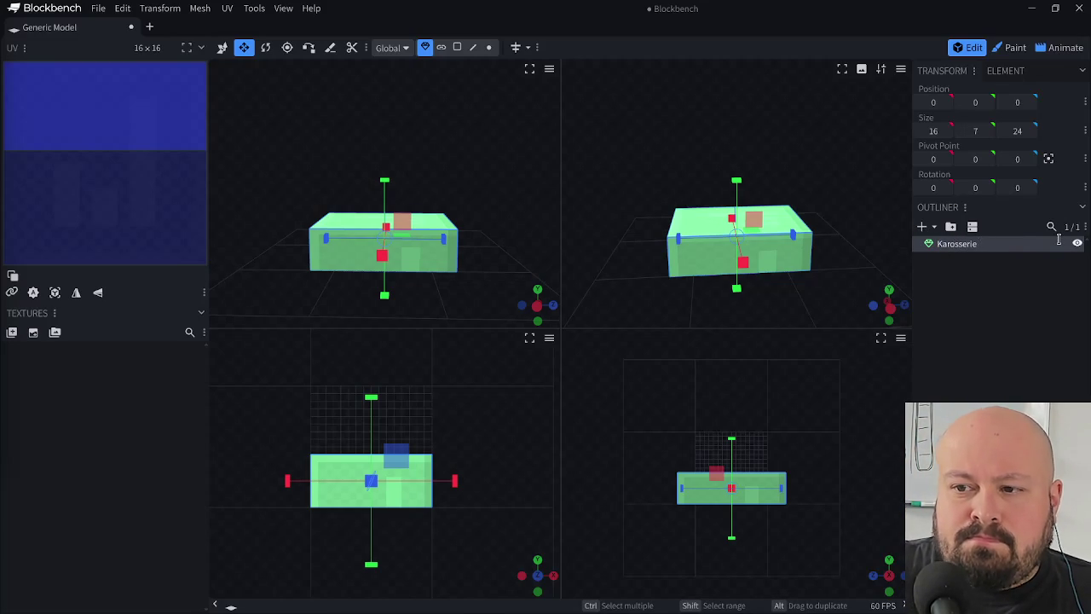
{"action": "type", "text": "_Unten"}
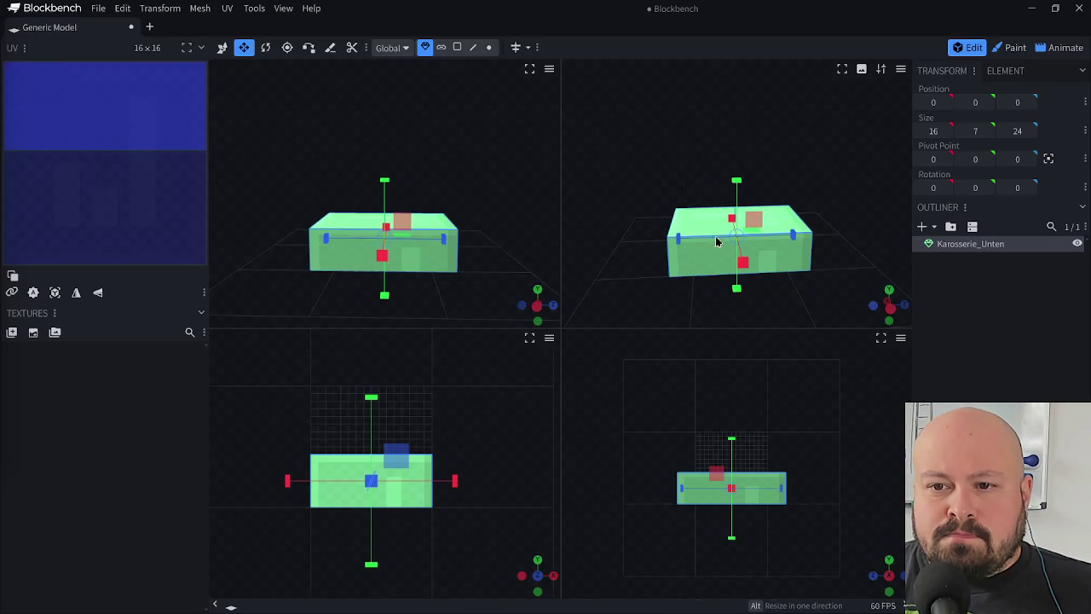
- Add a second Cuboid mesh and move it onto the lower body at position 0, 7, 4
{"action": "left_click", "coordinate": [921, 227]}
{"action": "left_click", "coordinate": [935, 246]}
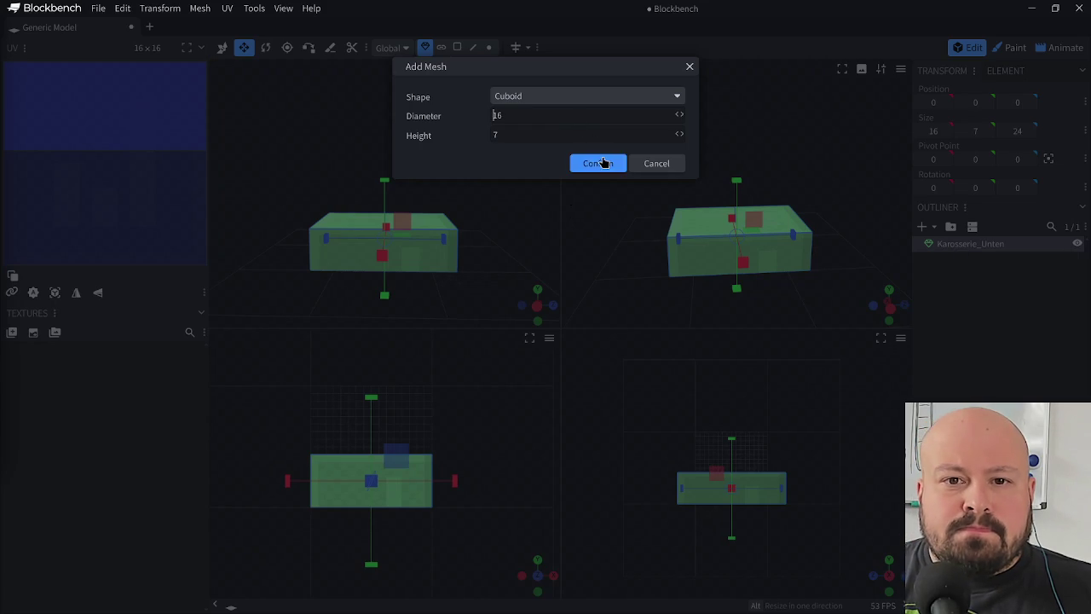
{"action": "left_click", "coordinate": [602, 163]}
{"action": "left_click_drag", "start_coordinate": [384, 184], "coordinate": [390, 151]}
{"action": "mouse_move", "coordinate": [445, 205]}
{"action": "left_mouse_down"}
{"action": "mouse_move", "coordinate": [463, 207]}
{"action": "mouse_move", "coordinate": [401, 276]}
{"action": "mouse_move", "coordinate": [501, 238]}
{"action": "mouse_move", "coordinate": [335, 277]}
{"action": "mouse_move", "coordinate": [347, 239]}
{"action": "mouse_move", "coordinate": [388, 247]}
{"action": "left_mouse_up"}
- Narrow both body boxes from 16 to 14 units wide
{"action": "left_click", "coordinate": [383, 260], "text": "shift"}
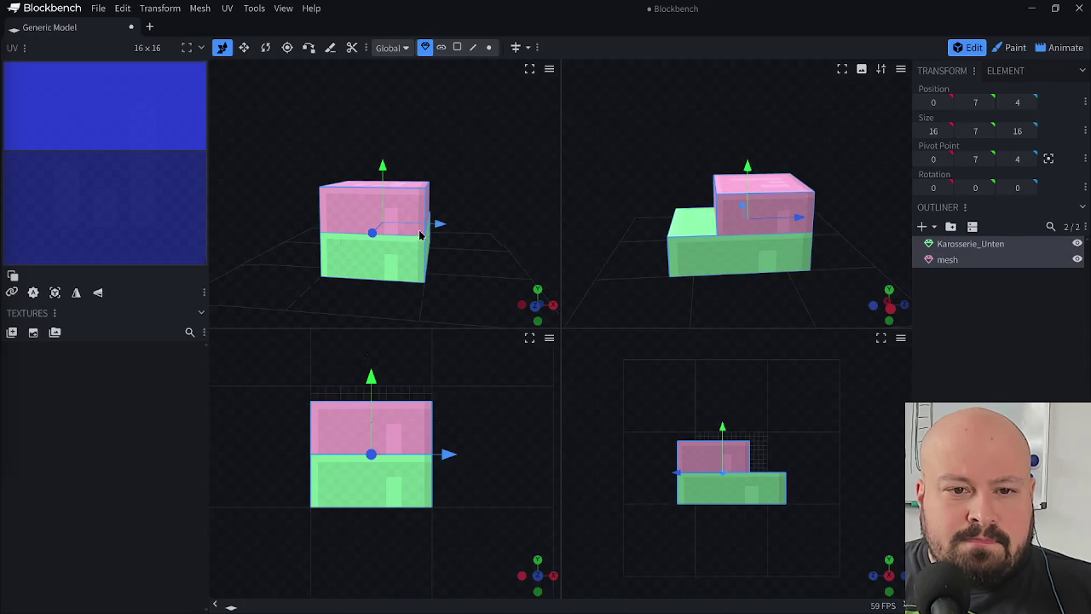
{"action": "key", "text": "s"}
{"action": "left_click_drag", "start_coordinate": [440, 226], "coordinate": [446, 236]}
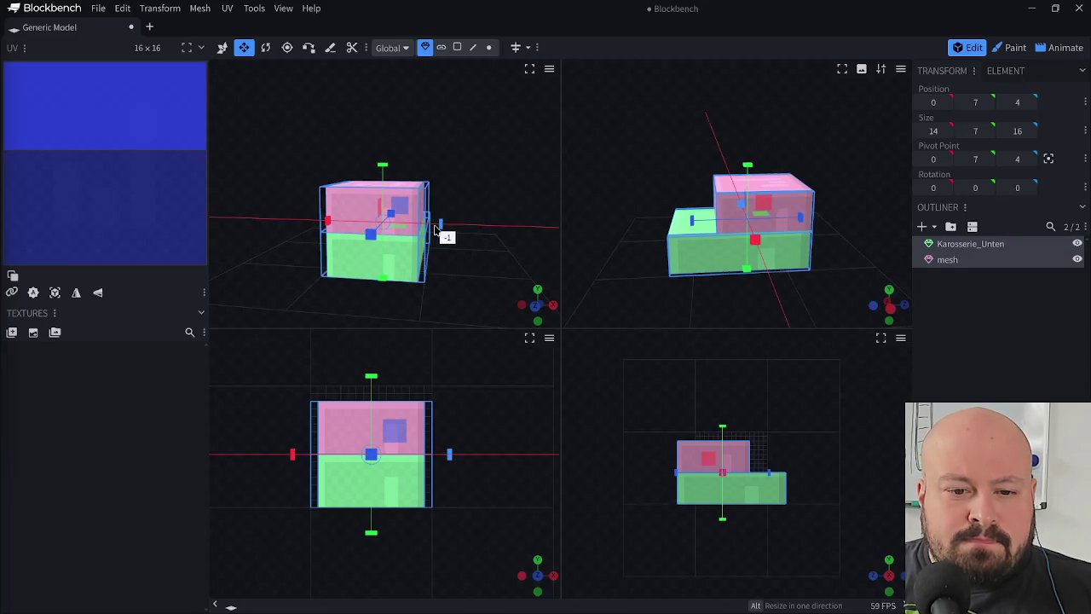
{"action": "mouse_move", "coordinate": [503, 261]}
{"action": "left_mouse_down"}
{"action": "mouse_move", "coordinate": [358, 301]}
{"action": "mouse_move", "coordinate": [645, 273]}
{"action": "mouse_move", "coordinate": [548, 304]}
{"action": "mouse_move", "coordinate": [582, 292]}
{"action": "mouse_move", "coordinate": [514, 287]}
{"action": "mouse_move", "coordinate": [533, 285]}
{"action": "left_mouse_up"}
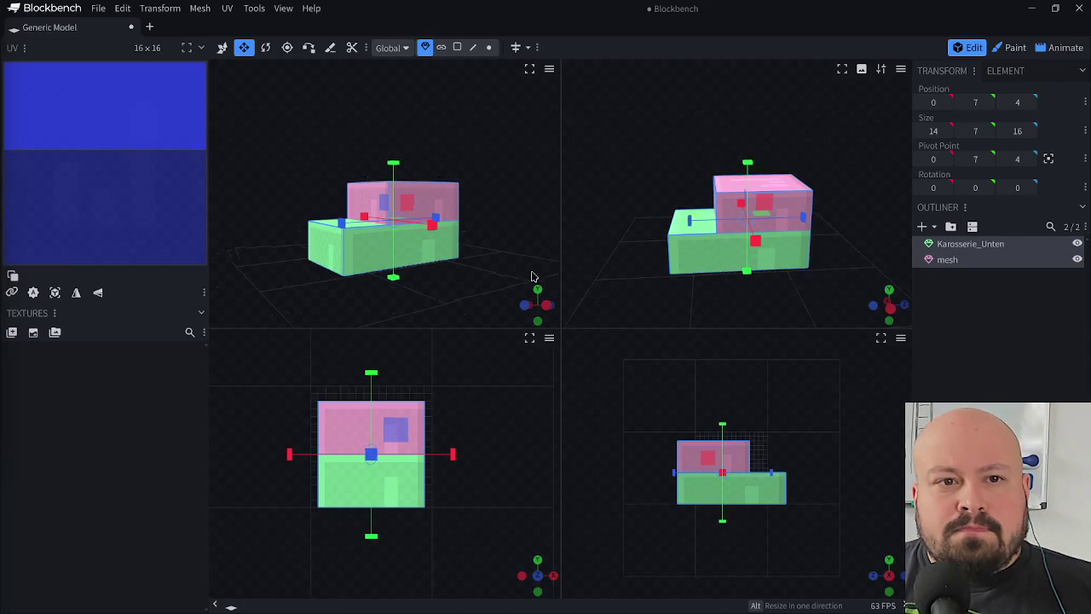
{"action": "left_click", "coordinate": [98, 7]}
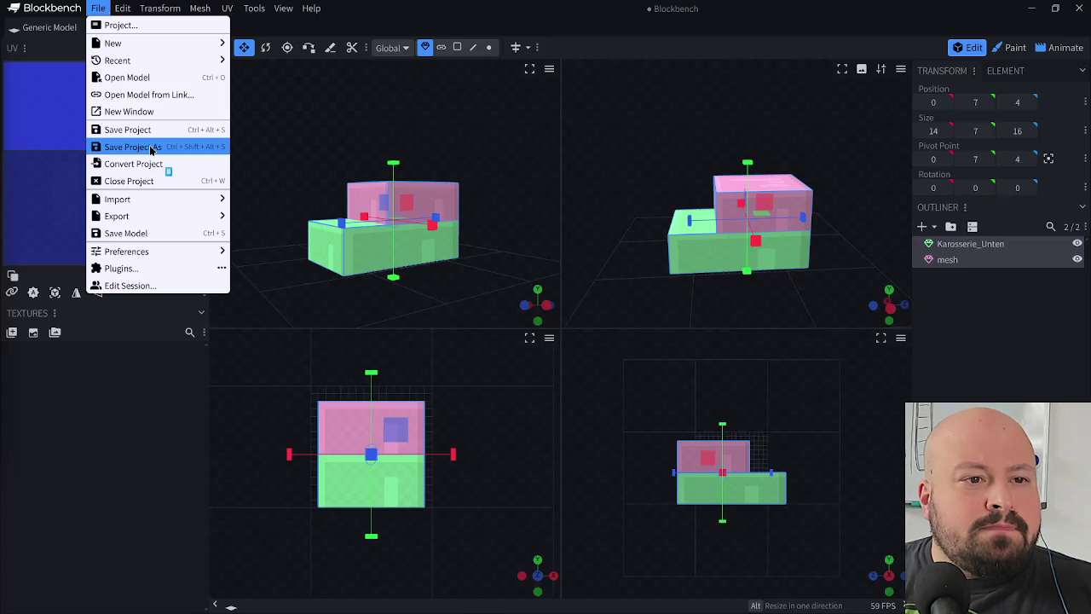
- Save the project as VW_Beetle in the 3D Assets/1968 folder
{"action": "left_click", "coordinate": [133, 147]}
{"action": "left_click", "coordinate": [569, 216]}
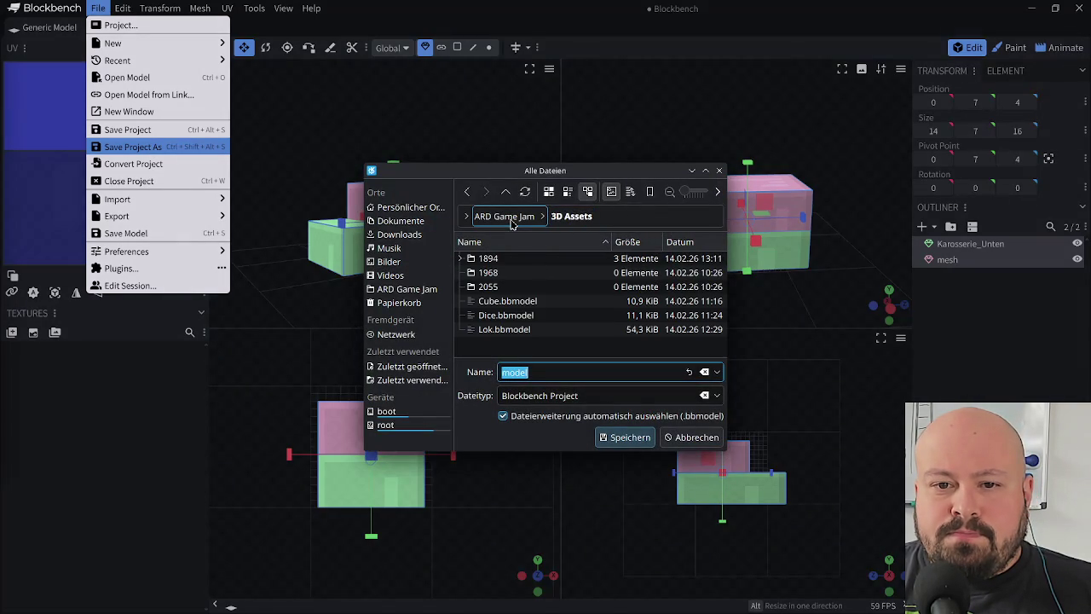
{"action": "double_click", "coordinate": [511, 273]}
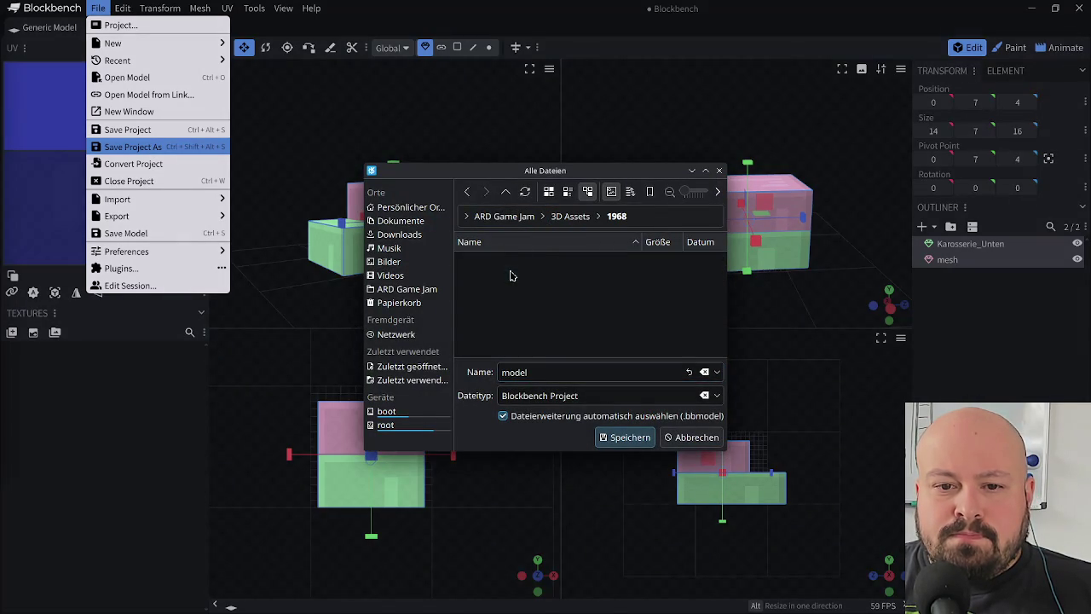
{"action": "type", "text": "VW_Beetle"}
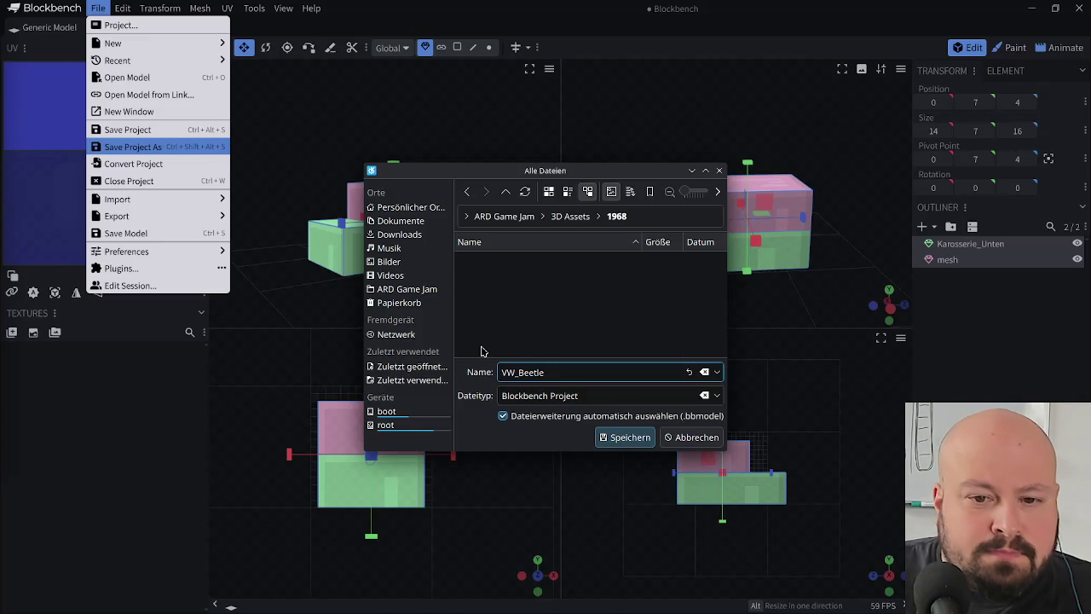
{"action": "key", "text": "Return"}
- Rename the top box Karosserie_Dach and save the project again with Ctrl+S
{"action": "left_click_drag", "start_coordinate": [510, 171], "coordinate": [439, 174]}
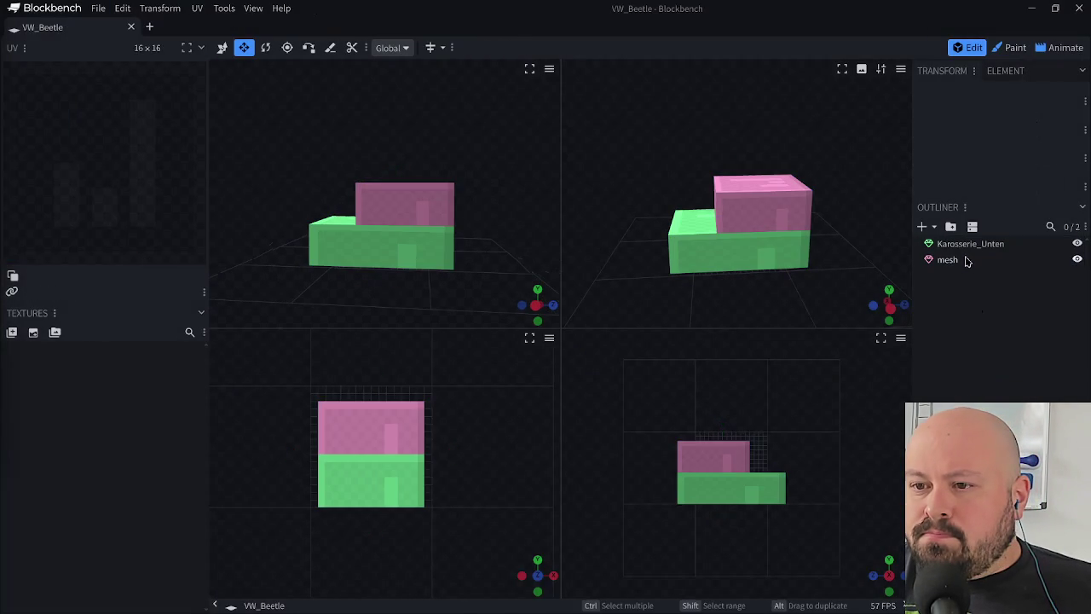
{"action": "left_click", "coordinate": [949, 260]}
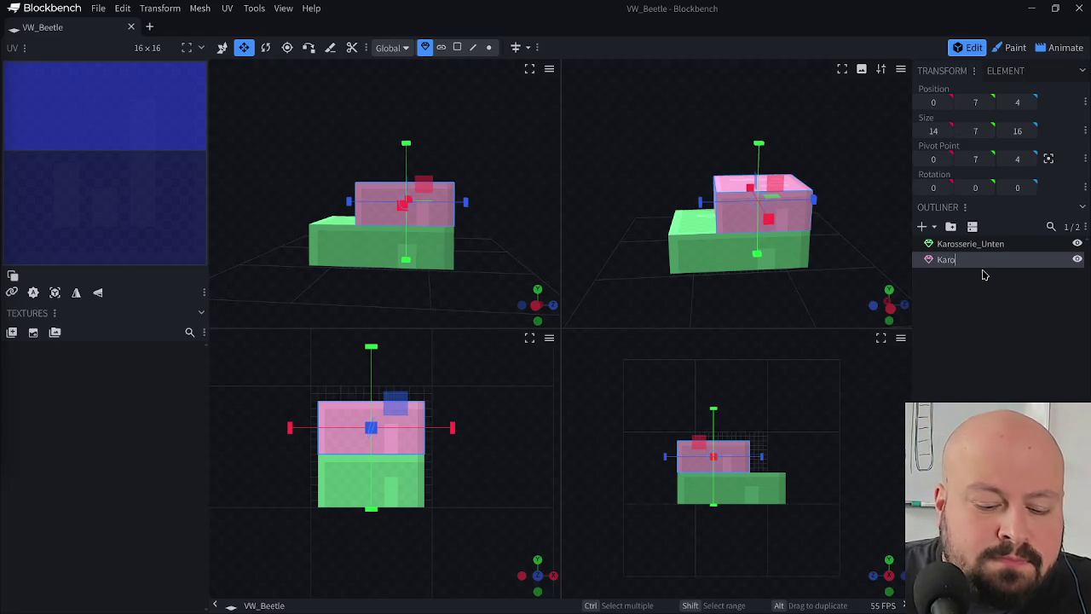
{"action": "type", "text": "Karosserie_Dac"}
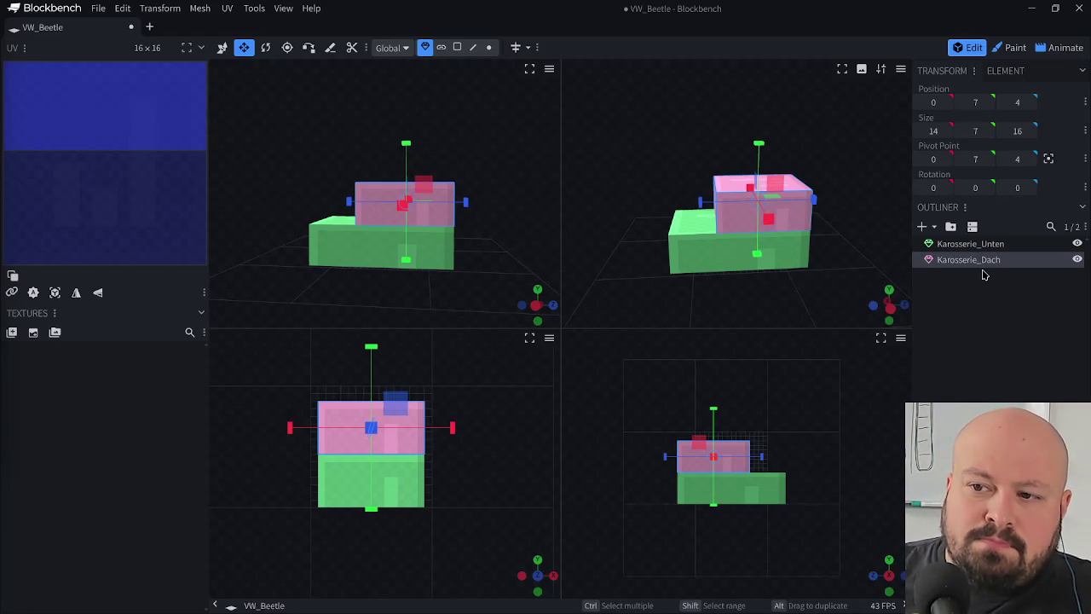
{"action": "left_click", "coordinate": [983, 273]}
{"action": "mouse_move", "coordinate": [614, 207]}
{"action": "left_mouse_down"}
{"action": "mouse_move", "coordinate": [741, 221]}
{"action": "mouse_move", "coordinate": [752, 205]}
{"action": "left_mouse_up"}
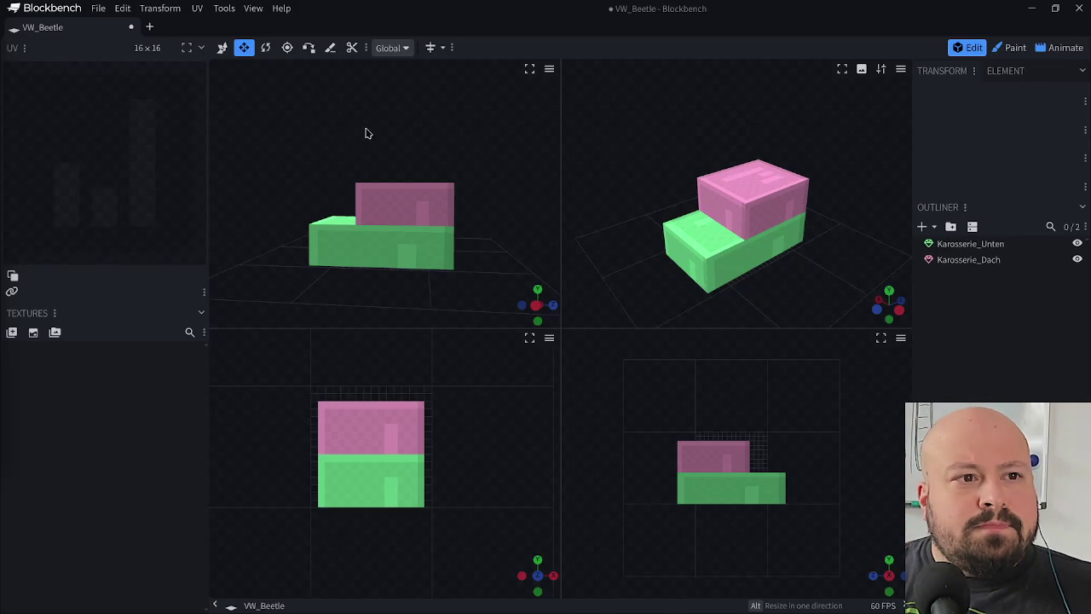
{"action": "key", "text": "ctrl+s"}
{"action": "left_click_drag", "start_coordinate": [652, 119], "coordinate": [605, 85]}
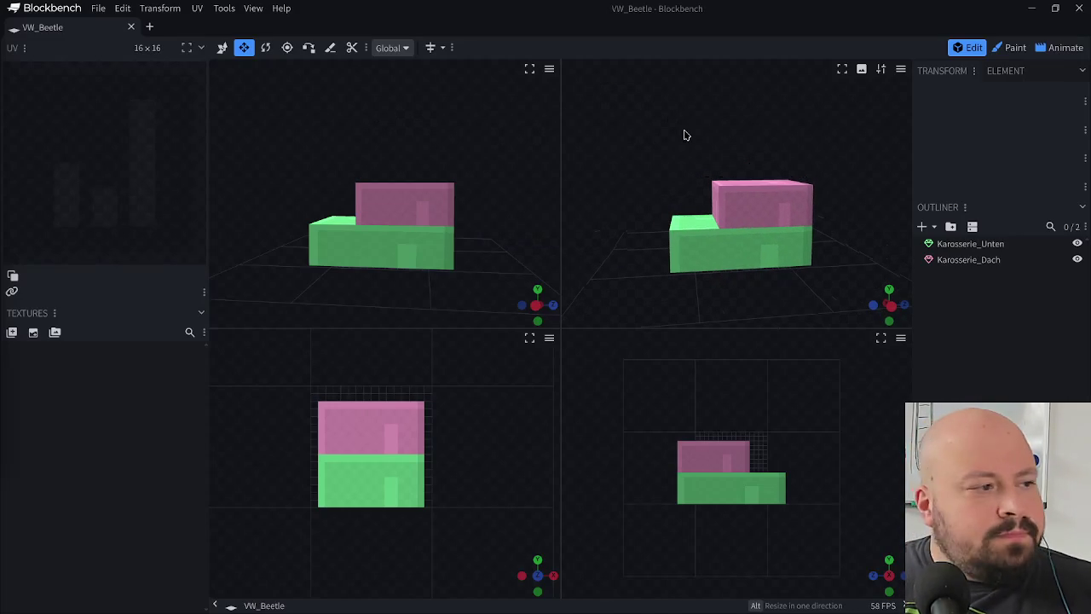
{"action": "left_click", "coordinate": [921, 226]}
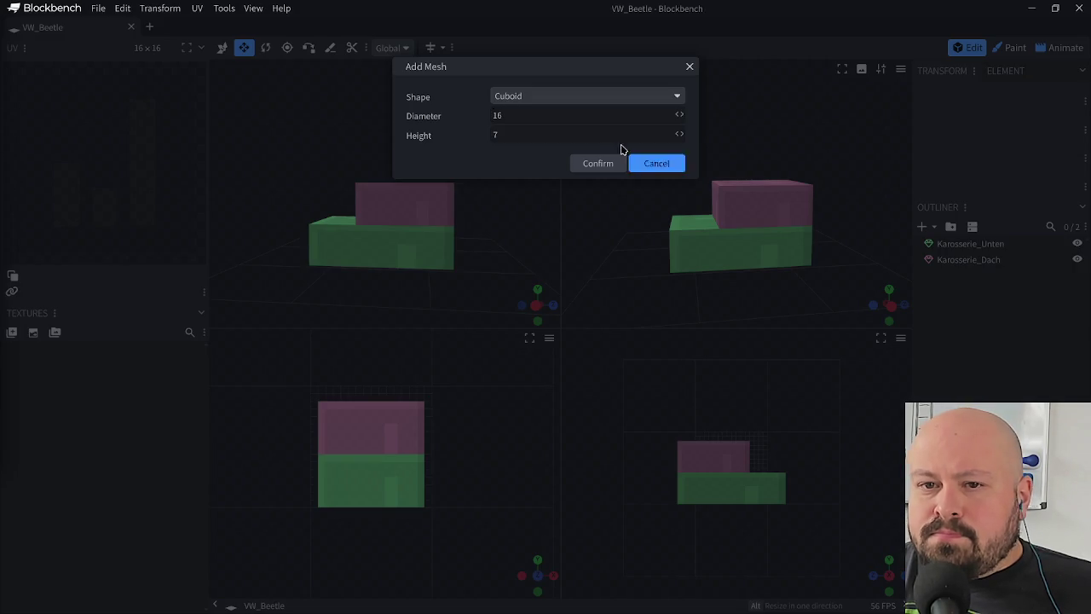
- Add a new cylinder mesh in place of the default cuboid
{"action": "left_click", "coordinate": [669, 161]}
{"action": "left_click", "coordinate": [923, 227]}
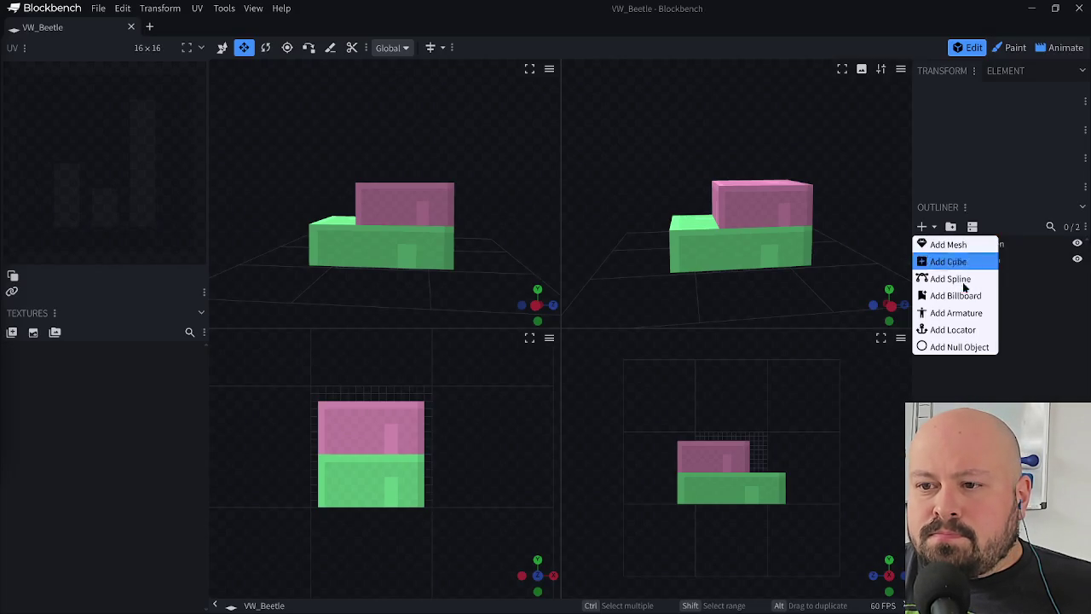
{"action": "left_click", "coordinate": [946, 247]}
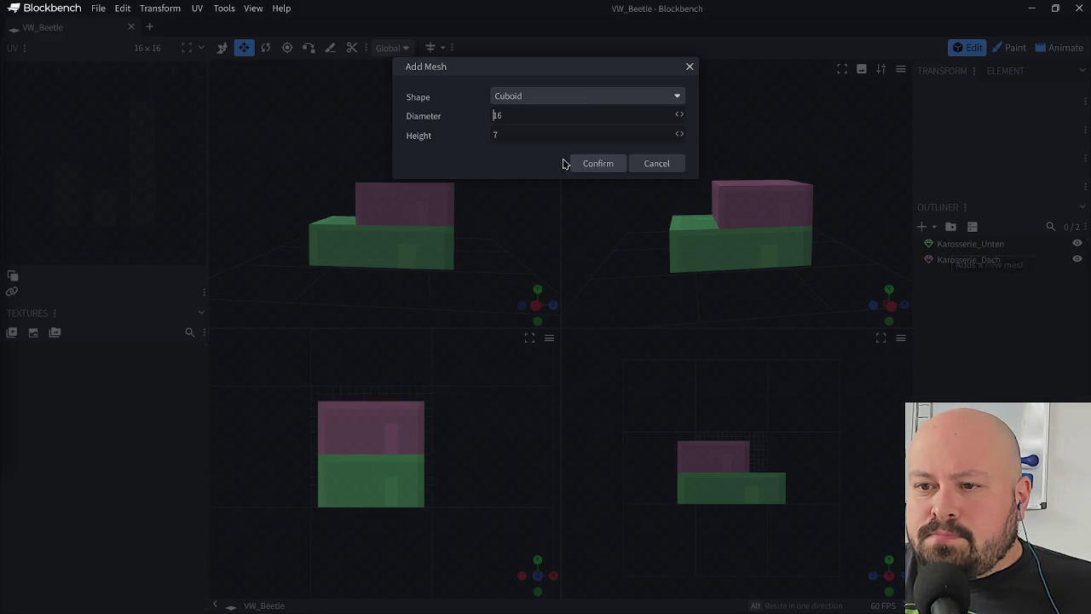
{"action": "left_click", "coordinate": [594, 102]}
{"action": "left_click", "coordinate": [590, 200]}
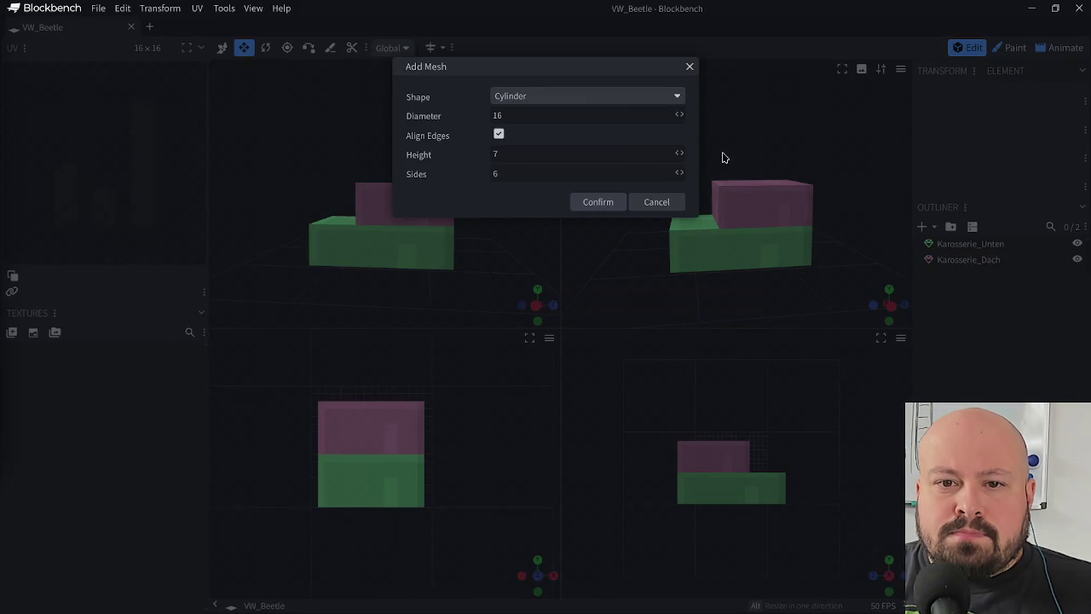
{"action": "left_click", "coordinate": [603, 208]}
- Turn the cylinder 90° onto its side and slide it under the body to X -7
{"action": "left_click_drag", "start_coordinate": [613, 260], "coordinate": [742, 287]}
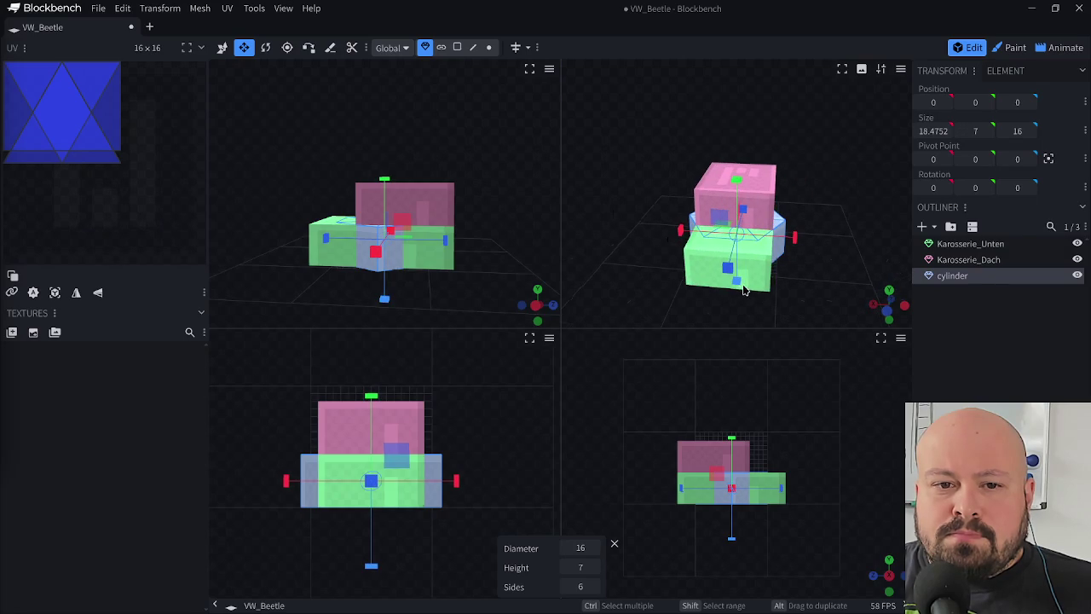
{"action": "key", "text": "v"}
{"action": "left_click_drag", "start_coordinate": [684, 235], "coordinate": [779, 243]}
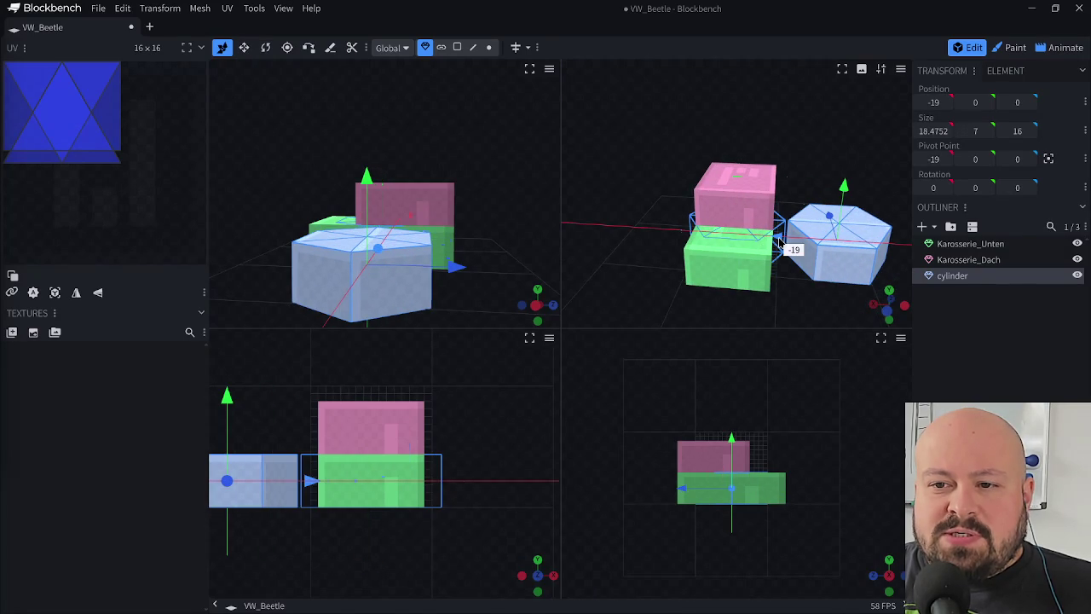
{"action": "key", "text": "r"}
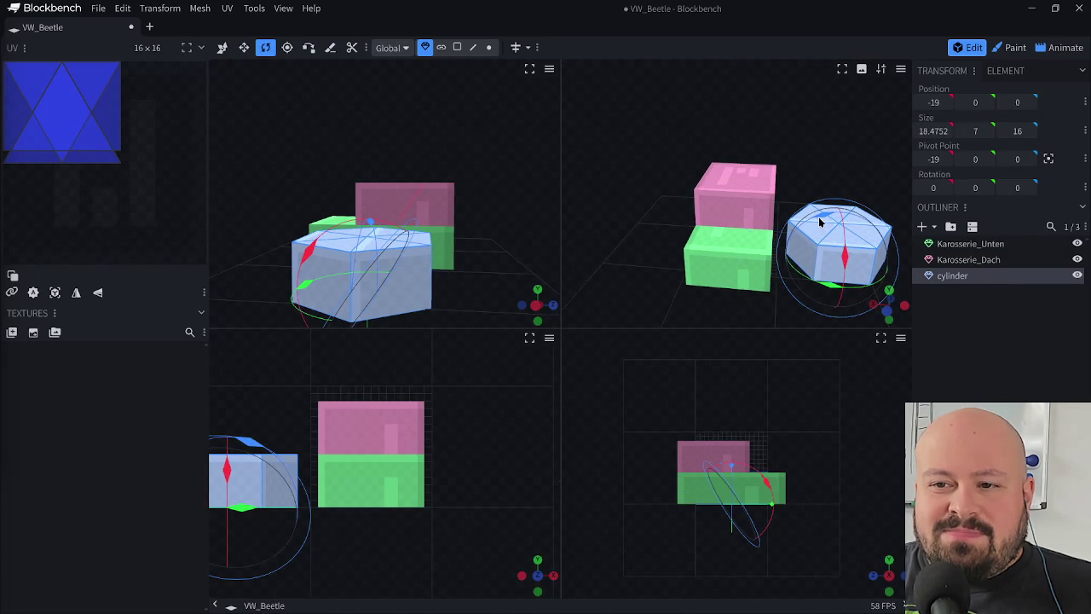
{"action": "left_click_drag", "start_coordinate": [842, 220], "coordinate": [859, 273]}
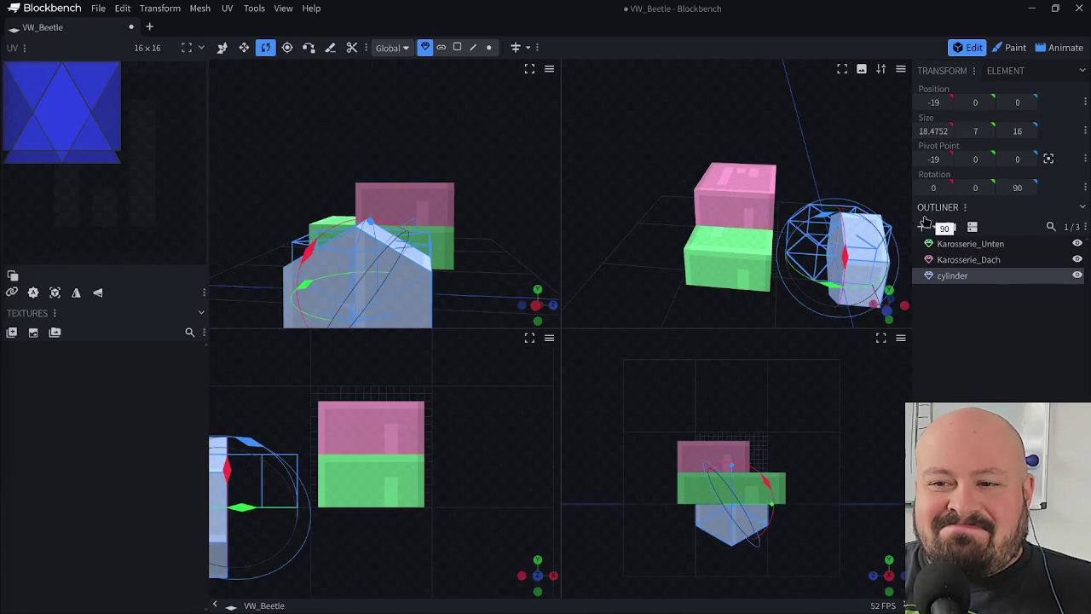
{"action": "key", "text": "v"}
{"action": "left_click_drag", "start_coordinate": [790, 256], "coordinate": [713, 254]}
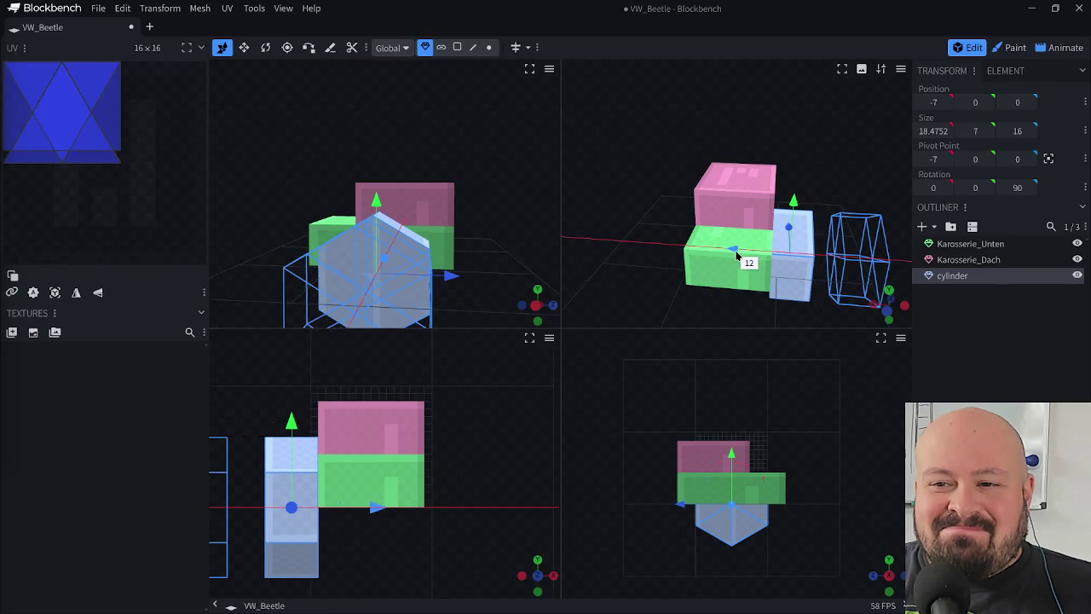
- Shrink the cylinder to wheel size and thin its height from 7 to 3
{"action": "key", "text": "s"}
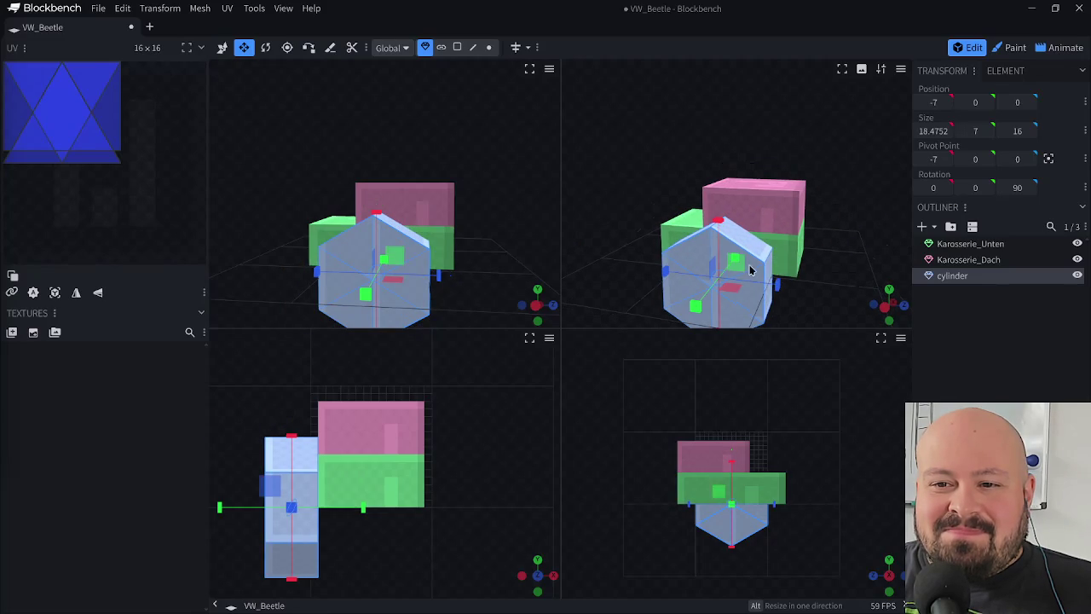
{"action": "left_click_drag", "start_coordinate": [730, 259], "coordinate": [701, 284]}
{"action": "left_click_drag", "start_coordinate": [833, 298], "coordinate": [852, 273]}
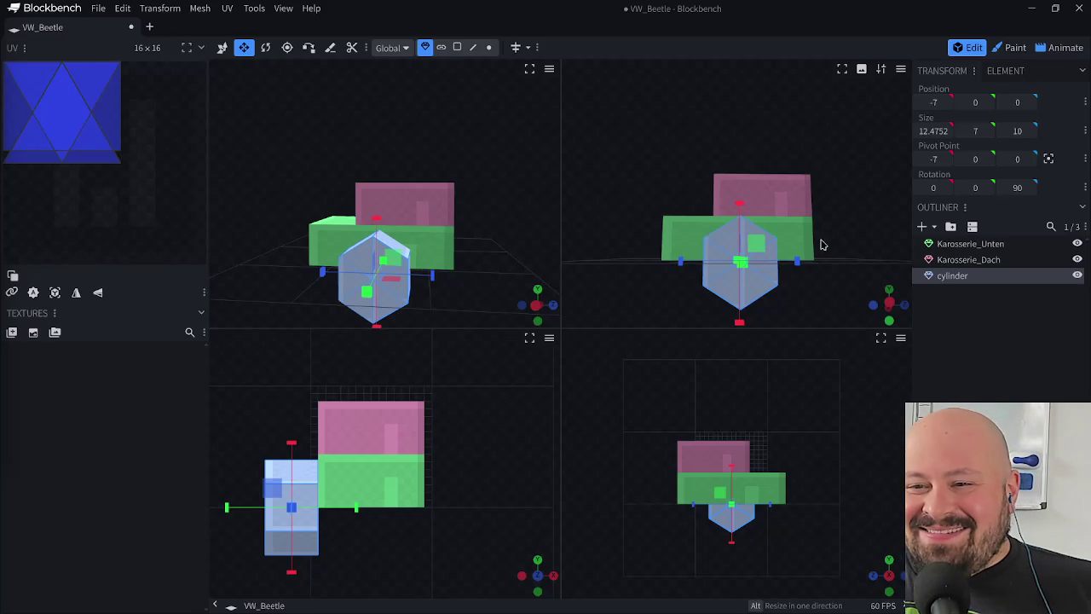
{"action": "key", "text": "r"}
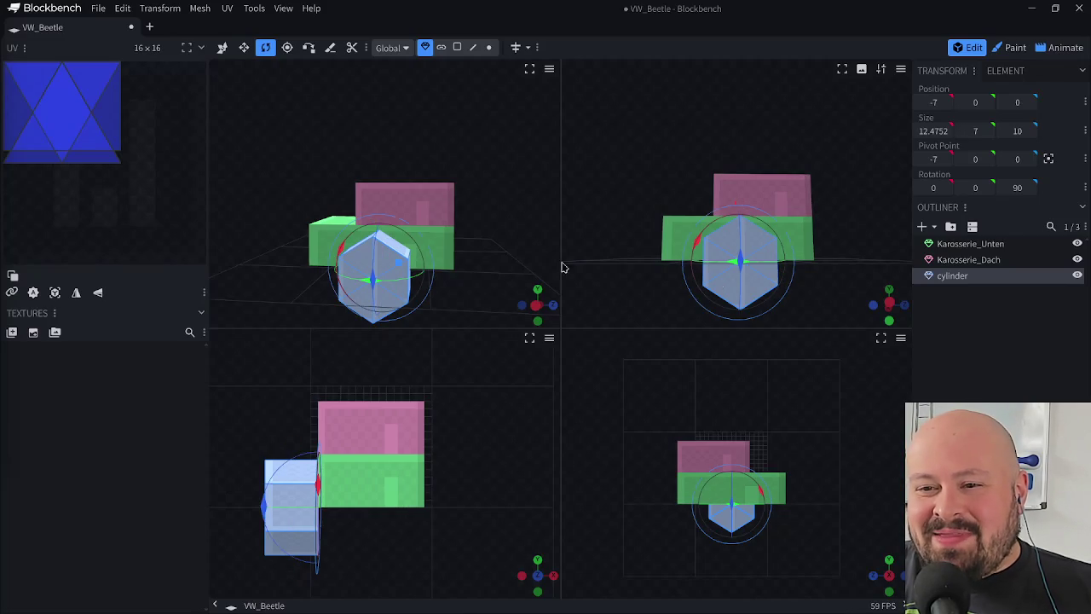
{"action": "key", "text": "v"}
{"action": "left_click_drag", "start_coordinate": [463, 292], "coordinate": [614, 309]}
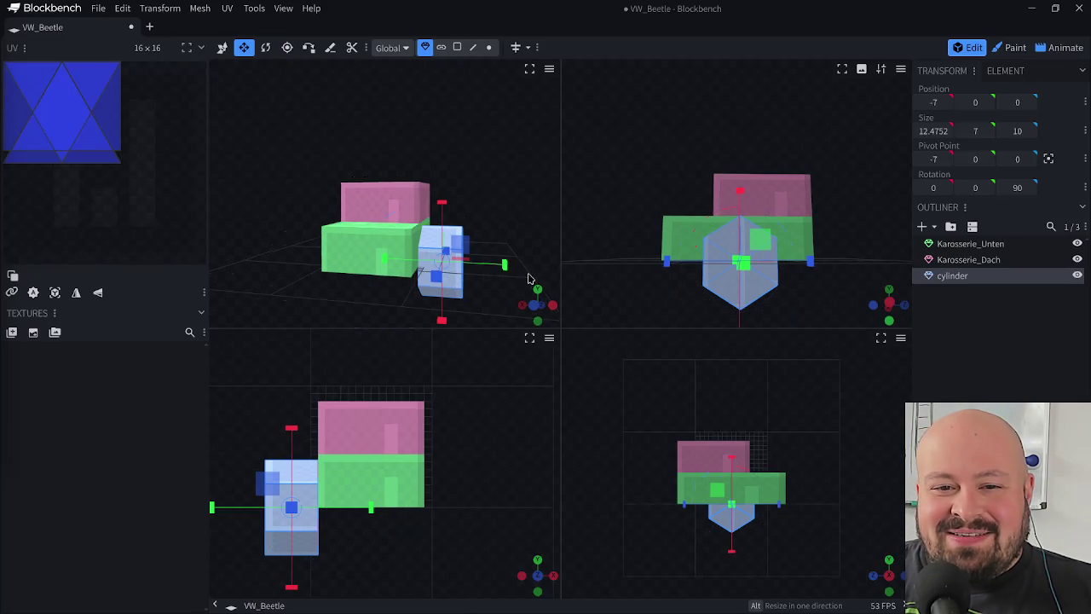
{"action": "mouse_move", "coordinate": [504, 273]}
{"action": "left_mouse_down"}
{"action": "mouse_move", "coordinate": [481, 280]}
{"action": "mouse_move", "coordinate": [491, 271]}
{"action": "left_mouse_up"}
- Move the wheel forward to Z -6, shrink it slightly and narrow its width by 2
{"action": "key", "text": "v"}
{"action": "mouse_move", "coordinate": [502, 219]}
{"action": "left_mouse_down"}
{"action": "mouse_move", "coordinate": [373, 211]}
{"action": "mouse_move", "coordinate": [433, 298]}
{"action": "left_mouse_up"}
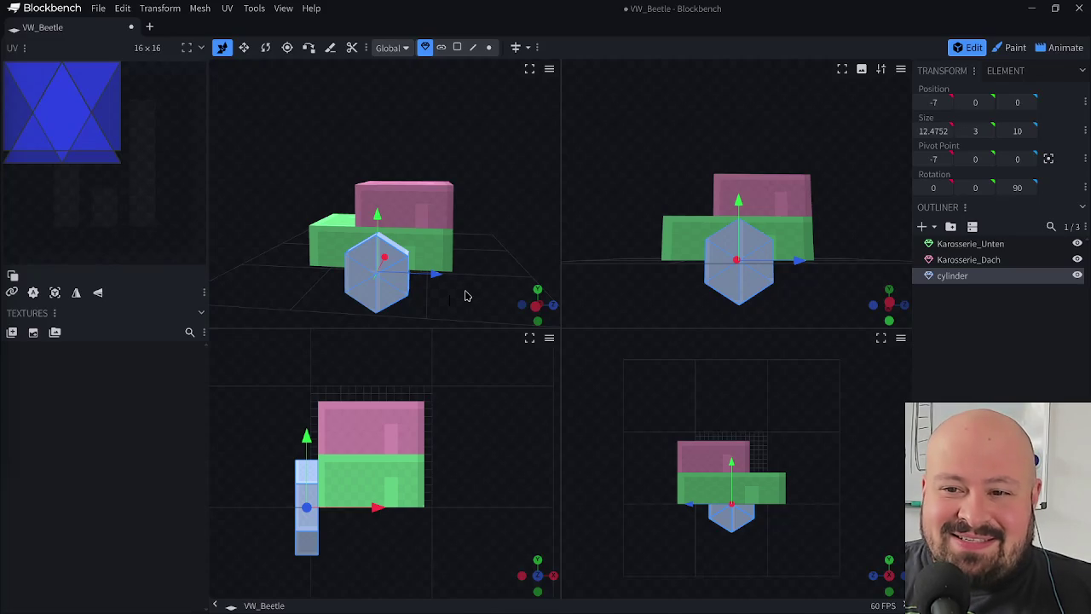
{"action": "left_click_drag", "start_coordinate": [433, 274], "coordinate": [401, 281]}
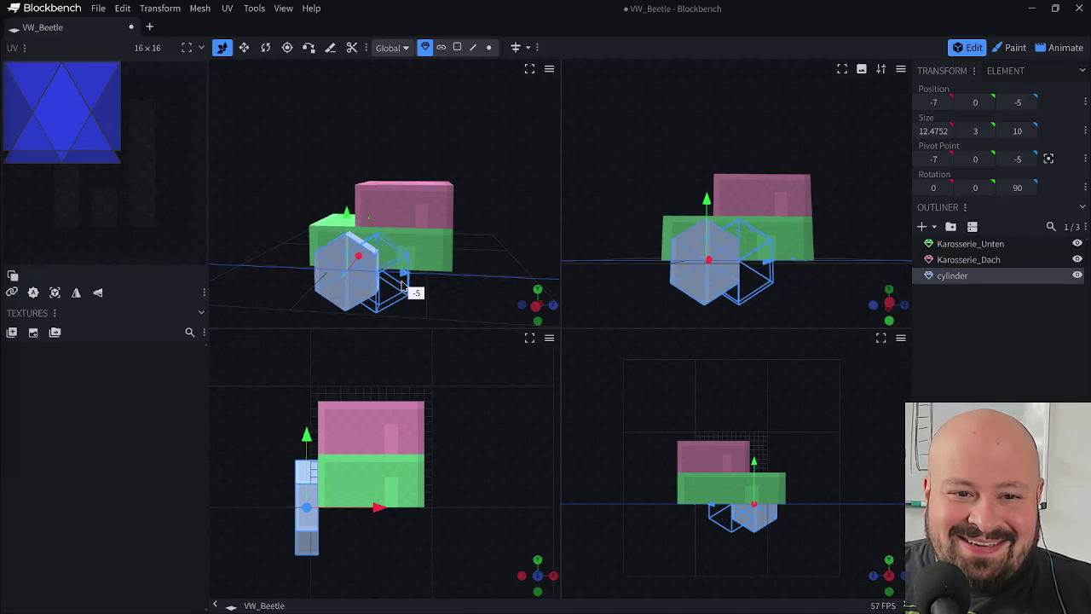
{"action": "key", "text": "s"}
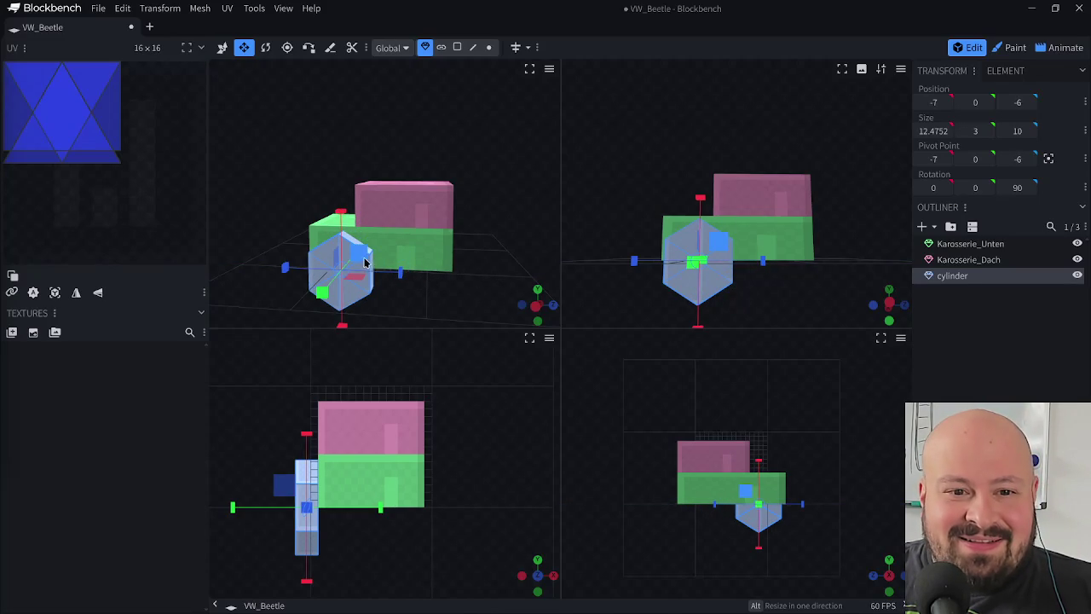
{"action": "mouse_move", "coordinate": [368, 274]}
{"action": "left_mouse_down"}
{"action": "mouse_move", "coordinate": [356, 269]}
{"action": "mouse_move", "coordinate": [420, 286]}
{"action": "left_mouse_up"}
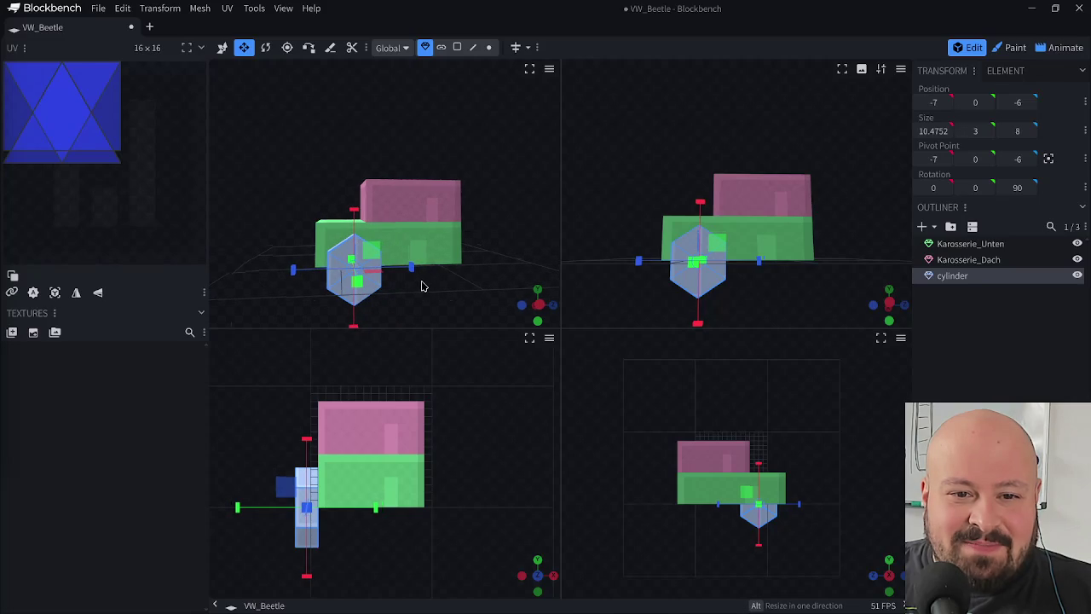
{"action": "key", "text": "v"}
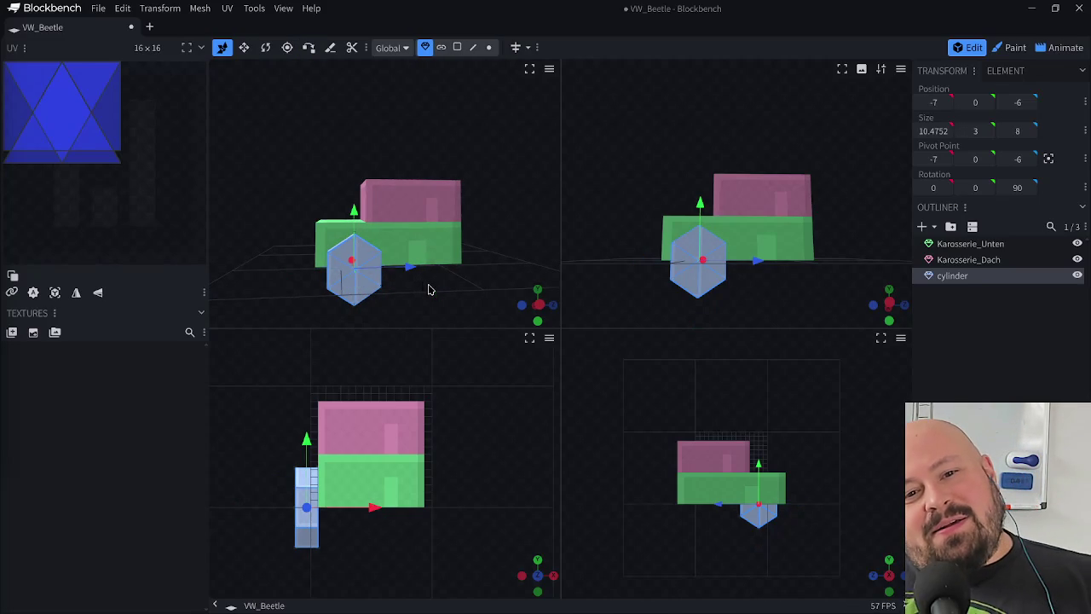
{"action": "left_click_drag", "start_coordinate": [429, 295], "coordinate": [430, 287]}
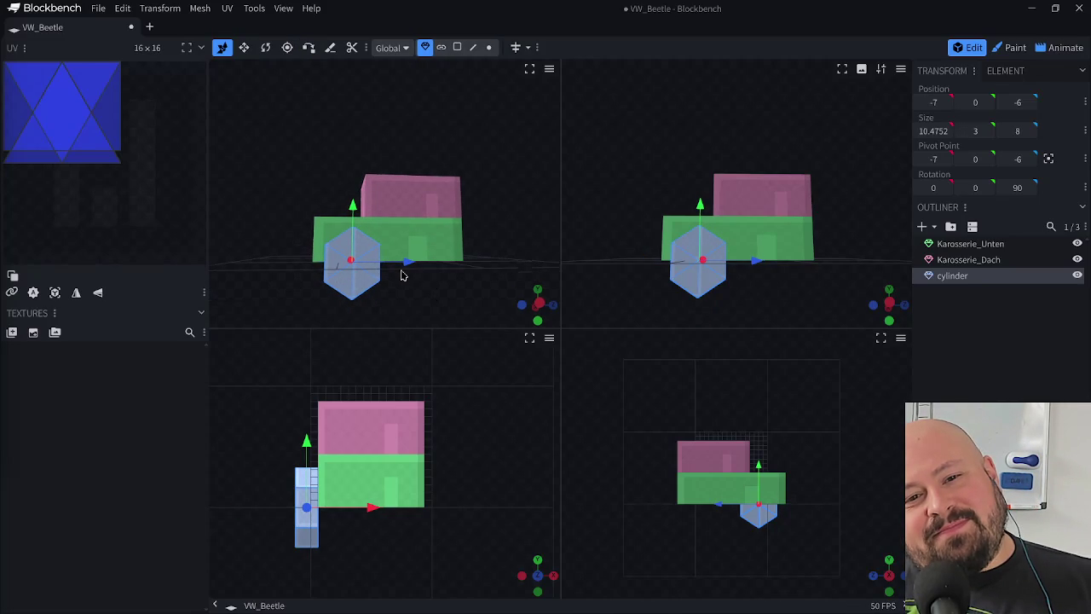
{"action": "key", "text": "s"}
{"action": "left_click_drag", "start_coordinate": [354, 209], "coordinate": [365, 224]}
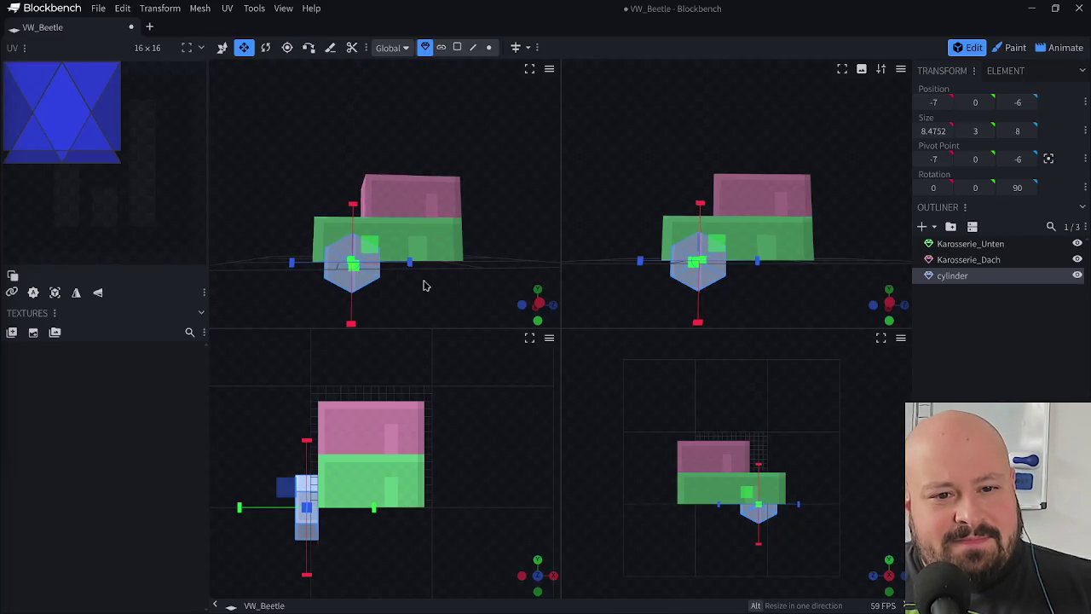
- Flatten the cylinder's thickness and test a rotation around its X axis
{"action": "key", "text": "v"}
{"action": "mouse_move", "coordinate": [434, 316]}
{"action": "left_mouse_down"}
{"action": "mouse_move", "coordinate": [574, 324]}
{"action": "mouse_move", "coordinate": [477, 343]}
{"action": "mouse_move", "coordinate": [404, 329]}
{"action": "mouse_move", "coordinate": [406, 317]}
{"action": "mouse_move", "coordinate": [486, 302]}
{"action": "mouse_move", "coordinate": [487, 285]}
{"action": "left_mouse_up"}
{"action": "key", "text": "s"}
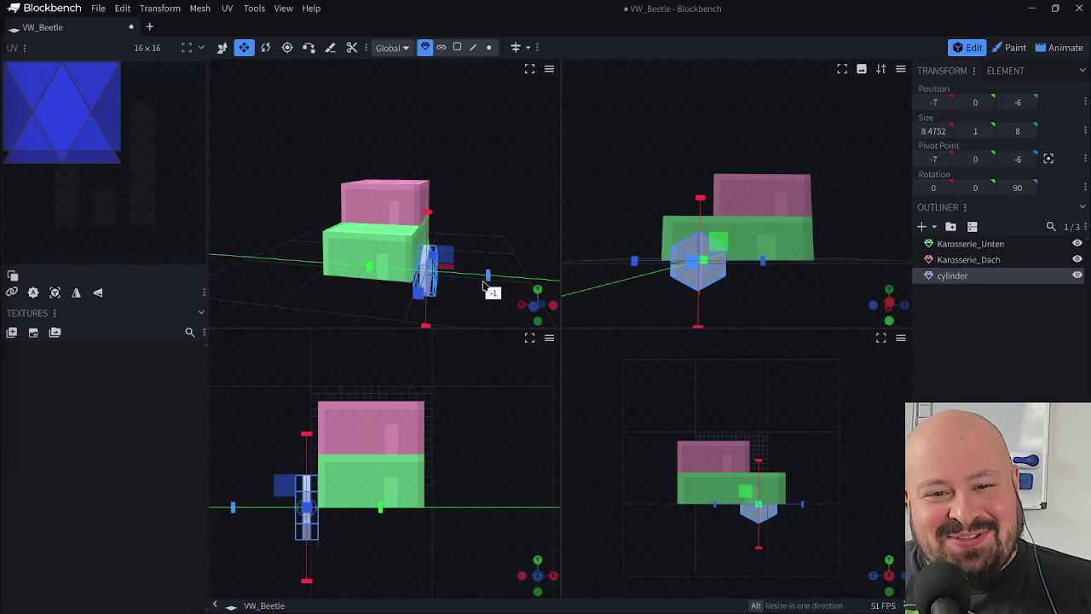
{"action": "mouse_move", "coordinate": [483, 286]}
{"action": "left_mouse_down"}
{"action": "mouse_move", "coordinate": [428, 304]}
{"action": "mouse_move", "coordinate": [409, 275]}
{"action": "left_mouse_up"}
{"action": "key", "text": "r"}
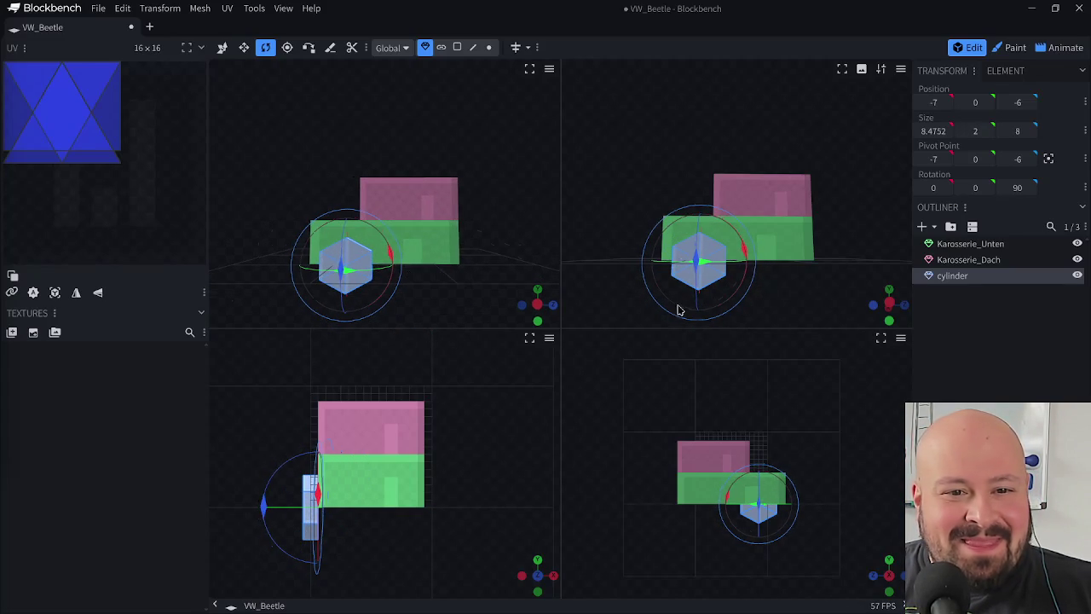
{"action": "mouse_move", "coordinate": [742, 257]}
{"action": "left_mouse_down"}
{"action": "mouse_move", "coordinate": [633, 253]}
{"action": "mouse_move", "coordinate": [703, 298]}
{"action": "mouse_move", "coordinate": [739, 249]}
{"action": "left_mouse_up"}
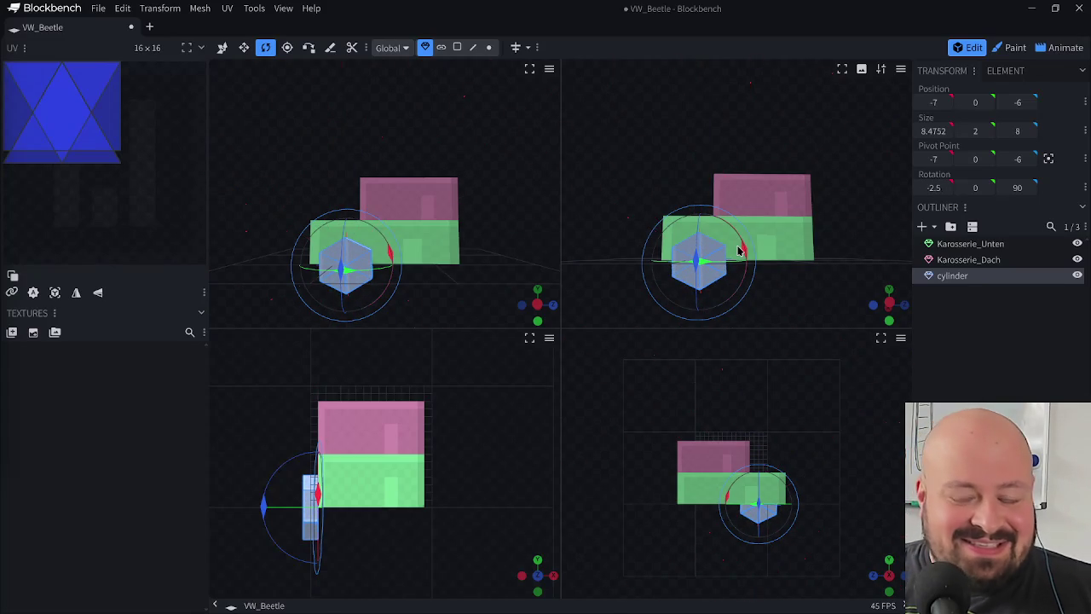
- Settle the wheel at X -6 and shrink it to 6.4752×2×6
{"action": "left_click_drag", "start_coordinate": [610, 292], "coordinate": [761, 312]}
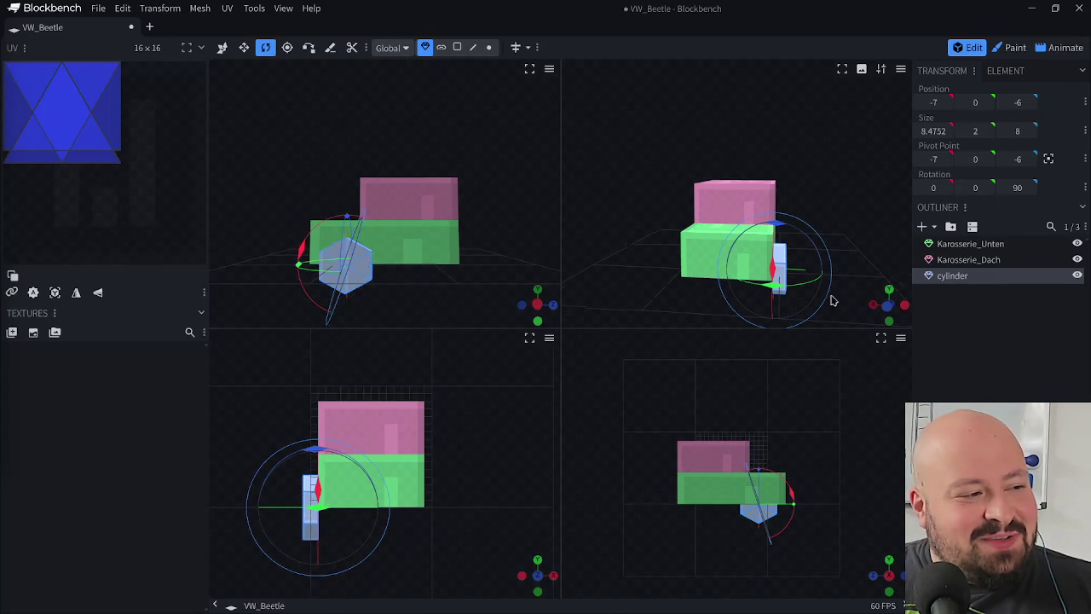
{"action": "key", "text": "v"}
{"action": "left_click_drag", "start_coordinate": [724, 273], "coordinate": [715, 274]}
{"action": "mouse_move", "coordinate": [776, 290]}
{"action": "left_mouse_down"}
{"action": "mouse_move", "coordinate": [704, 267]}
{"action": "mouse_move", "coordinate": [721, 272]}
{"action": "left_mouse_up"}
{"action": "mouse_move", "coordinate": [821, 290]}
{"action": "left_mouse_down"}
{"action": "mouse_move", "coordinate": [690, 291]}
{"action": "mouse_move", "coordinate": [714, 259]}
{"action": "mouse_move", "coordinate": [702, 258]}
{"action": "left_mouse_up"}
{"action": "key", "text": "s"}
{"action": "mouse_move", "coordinate": [770, 299]}
{"action": "left_mouse_down"}
{"action": "mouse_move", "coordinate": [645, 316]}
{"action": "mouse_move", "coordinate": [815, 307]}
{"action": "mouse_move", "coordinate": [636, 302]}
{"action": "mouse_move", "coordinate": [636, 318]}
{"action": "mouse_move", "coordinate": [618, 313]}
{"action": "mouse_move", "coordinate": [754, 298]}
{"action": "left_mouse_up"}
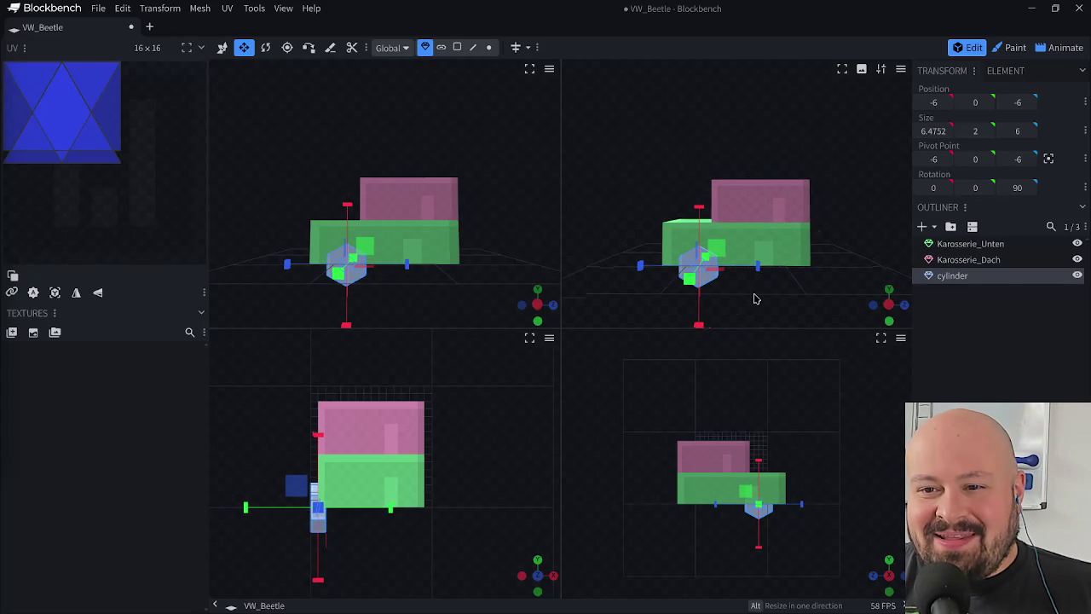
- Rename the cylinder to Reifen_1L and save the VW_Beetle model
{"action": "double_click", "coordinate": [953, 278]}
{"action": "type", "text": "Reifen"}
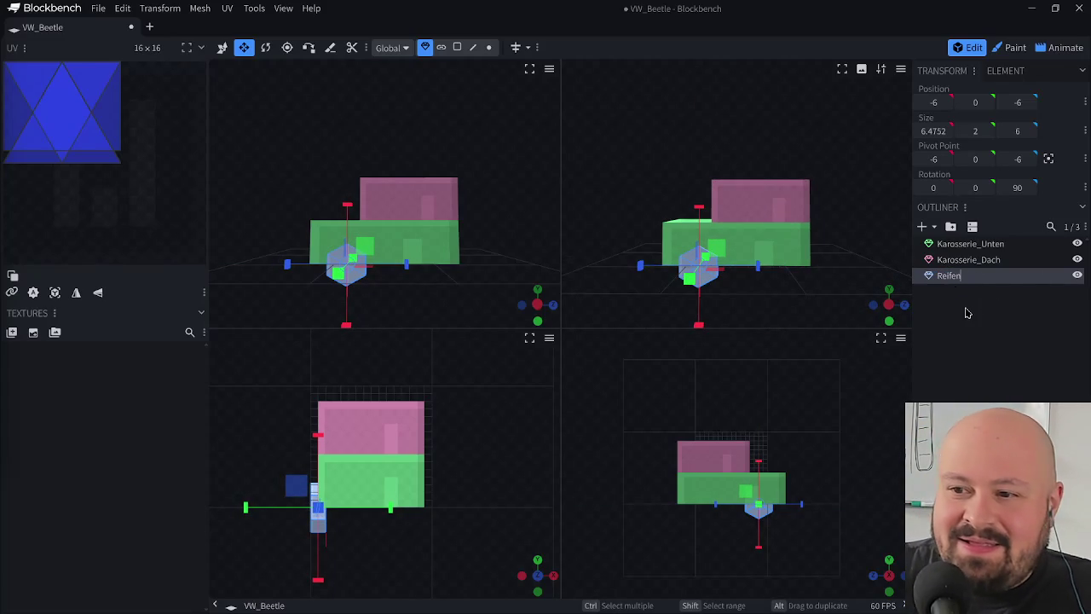
{"action": "type", "text": "_1"}
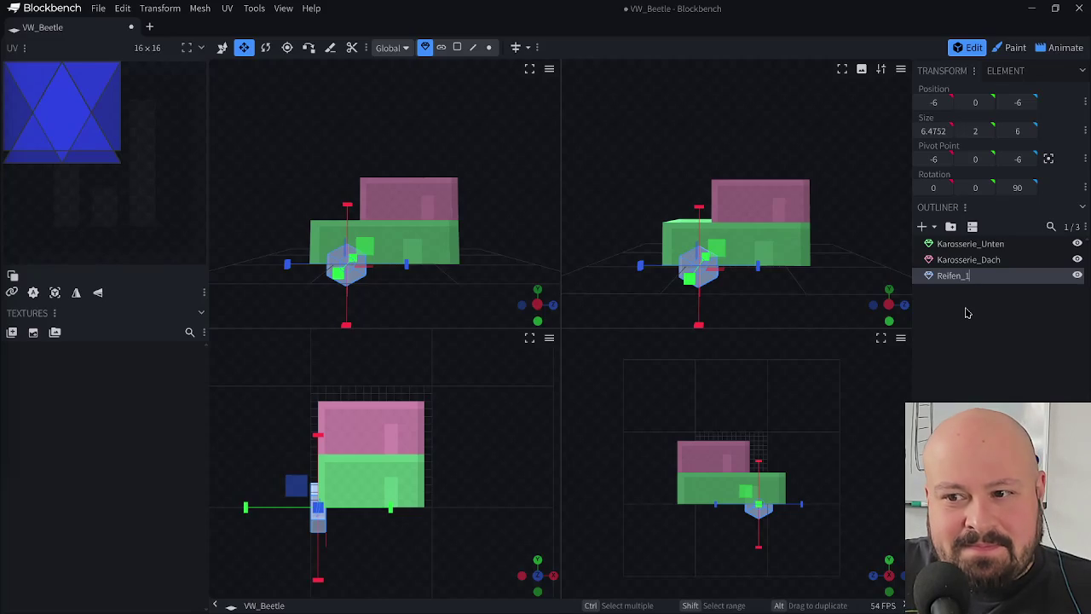
{"action": "key", "text": "Return"}
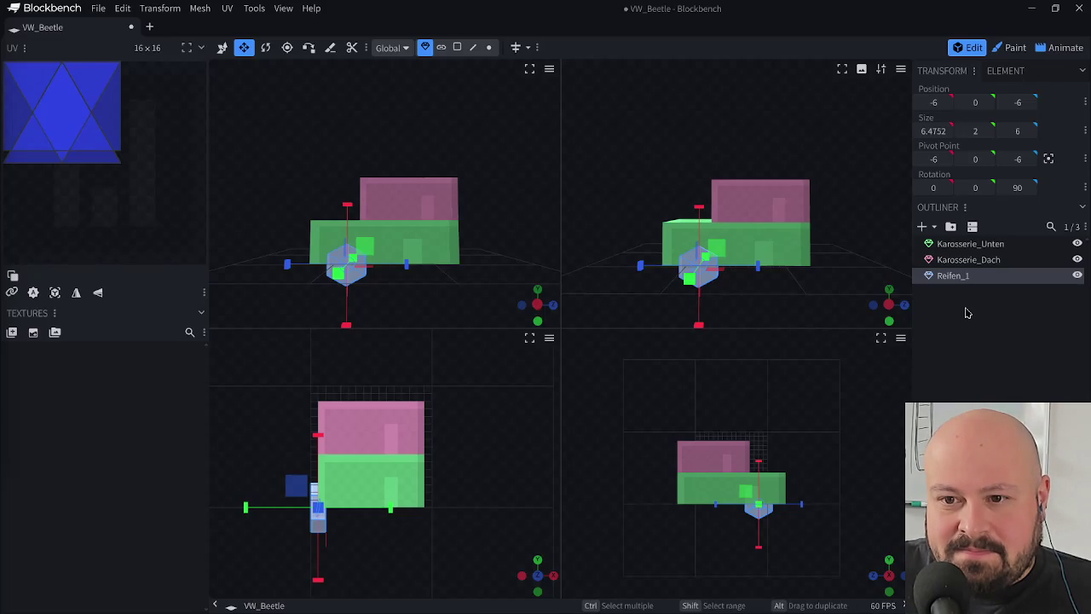
{"action": "type", "text": "L"}
{"action": "key", "text": "Return"}
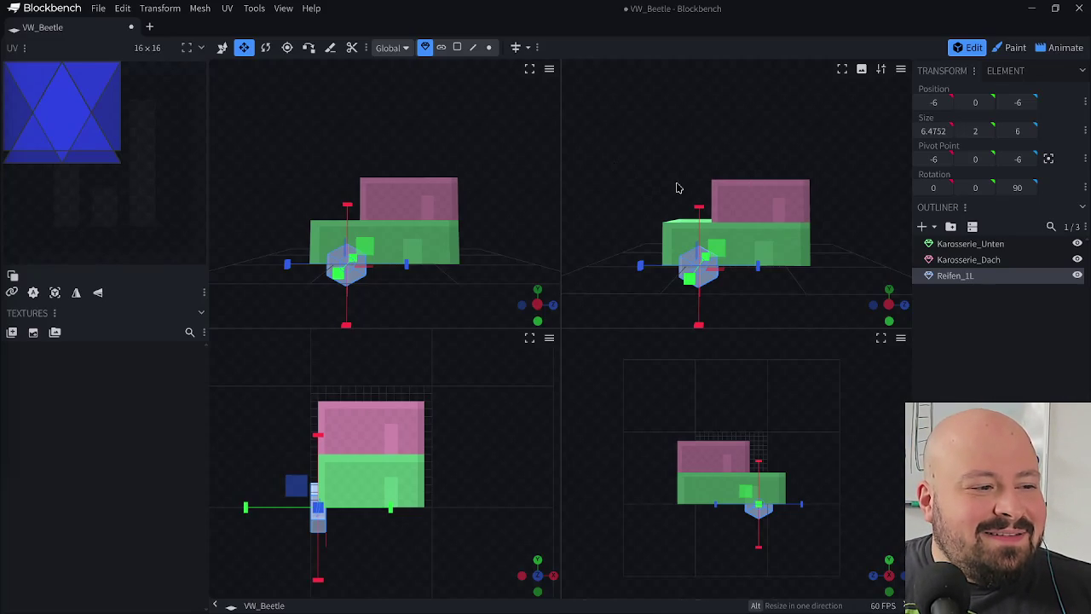
{"action": "key", "text": "ctrl+s"}
{"action": "mouse_move", "coordinate": [687, 145]}
{"action": "left_mouse_down"}
{"action": "mouse_move", "coordinate": [782, 180]}
{"action": "mouse_move", "coordinate": [831, 243]}
{"action": "left_mouse_up"}
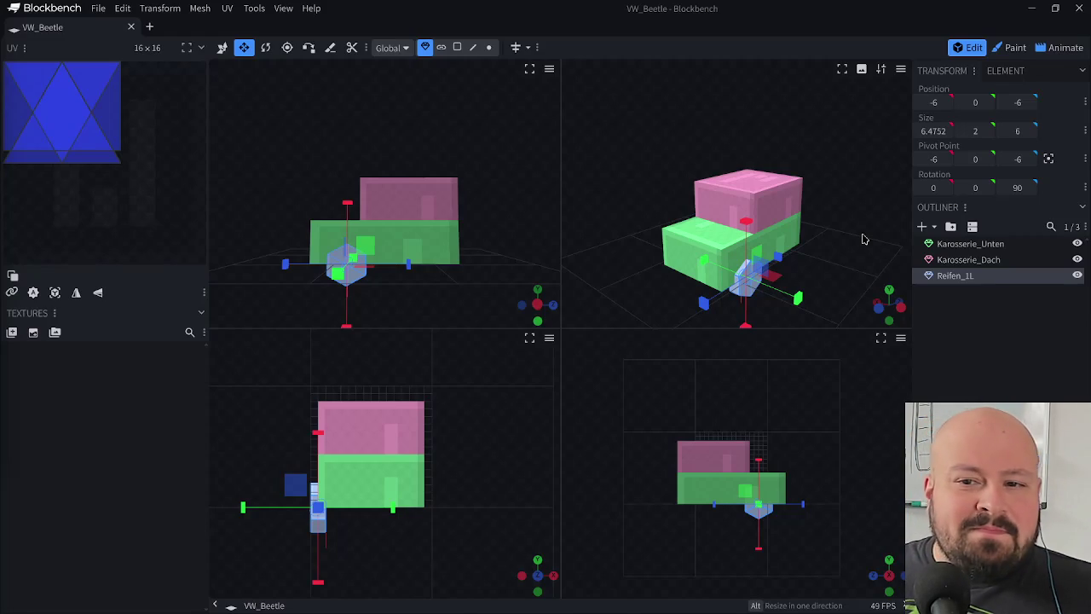
{"action": "left_click_drag", "start_coordinate": [755, 134], "coordinate": [670, 108]}
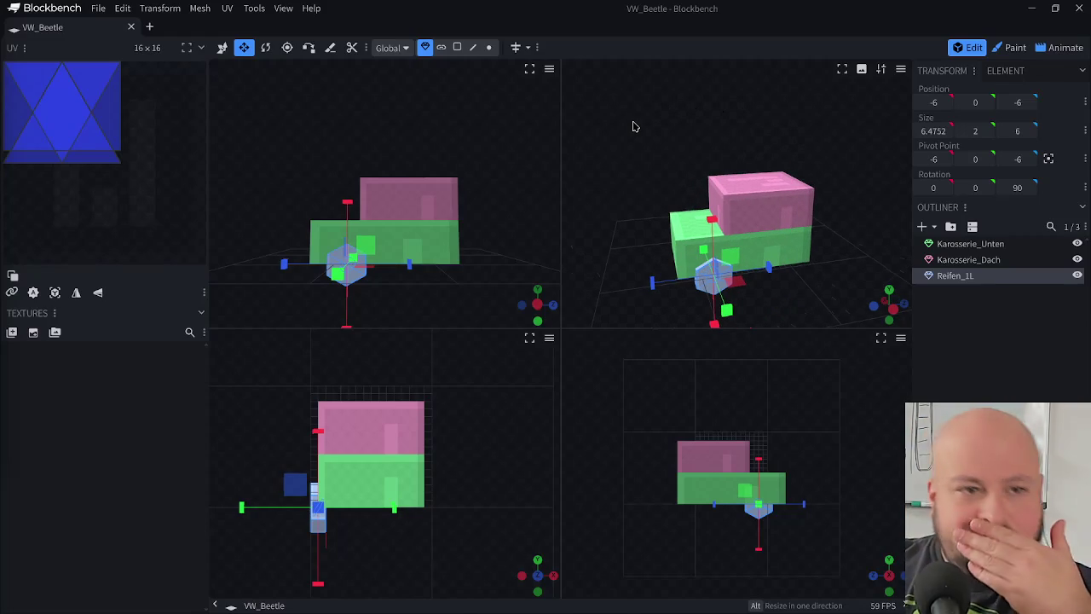
{"action": "left_click", "coordinate": [733, 184]}
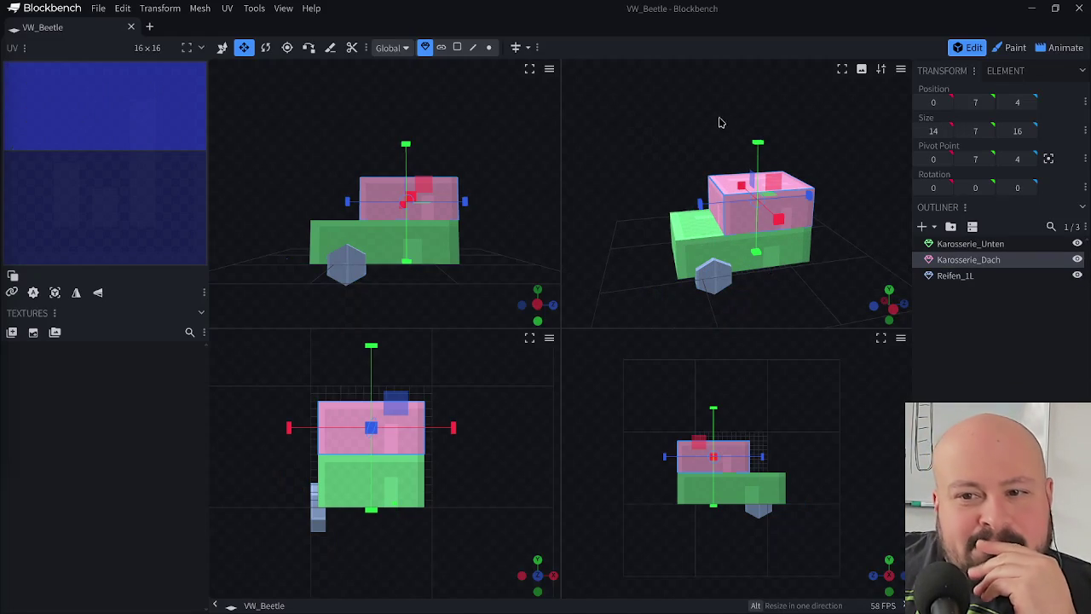
- Slide the roof's top front edge back along Z so the cabin slants
{"action": "left_click", "coordinate": [473, 47]}
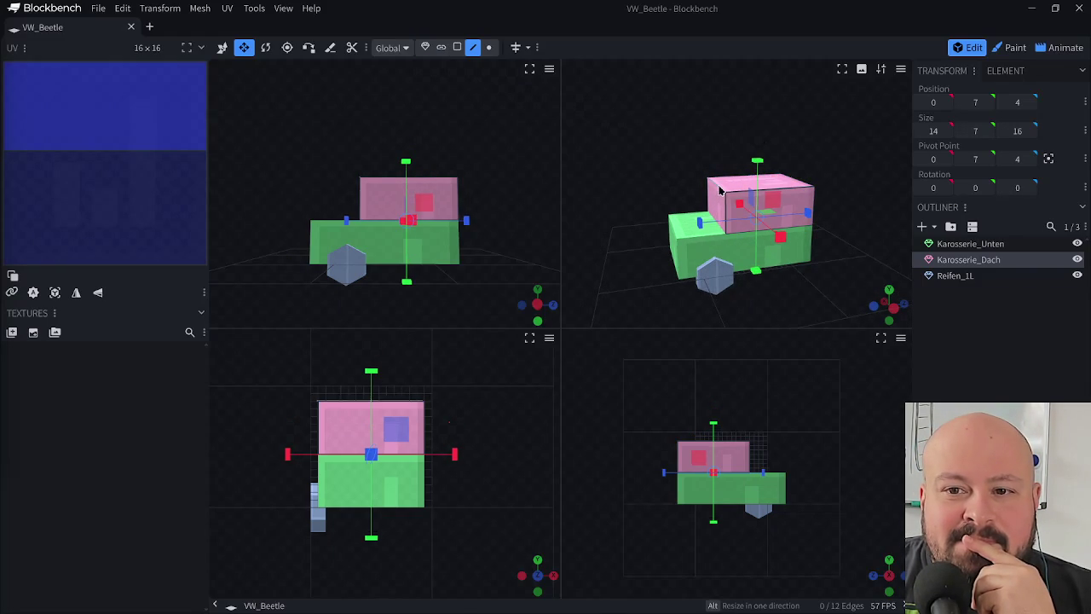
{"action": "left_click", "coordinate": [767, 182]}
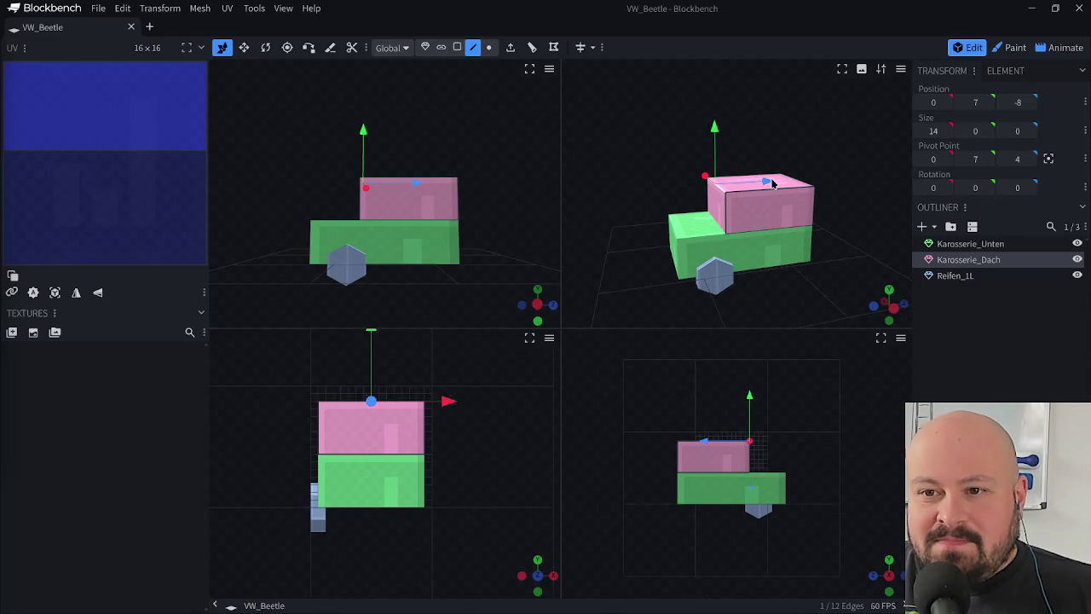
{"action": "left_click_drag", "start_coordinate": [771, 182], "coordinate": [783, 181]}
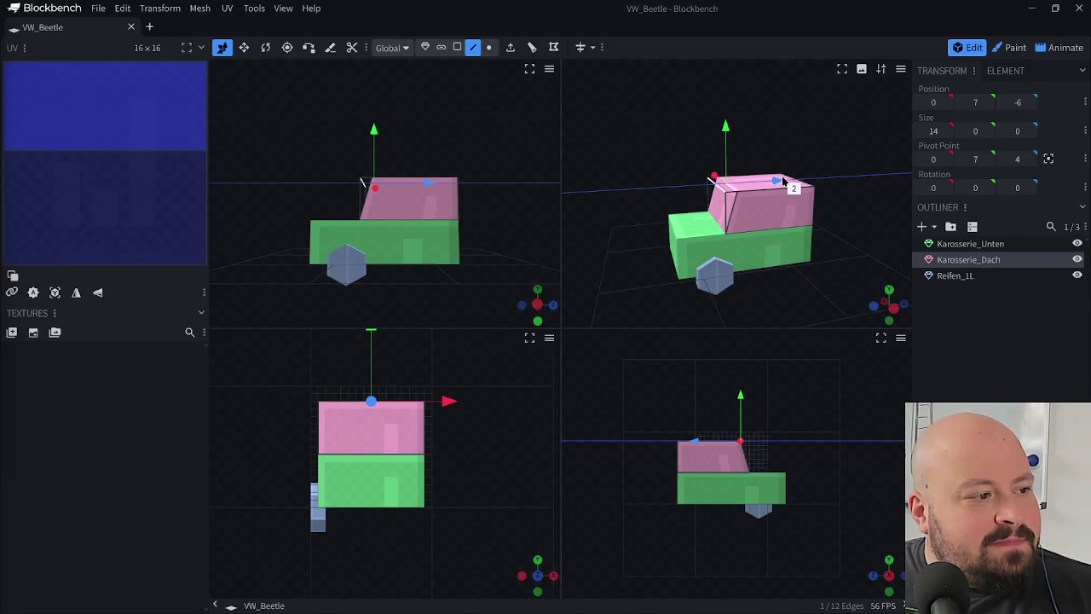
{"action": "mouse_move", "coordinate": [838, 238]}
{"action": "left_mouse_down"}
{"action": "mouse_move", "coordinate": [804, 207]}
{"action": "mouse_move", "coordinate": [784, 227]}
{"action": "mouse_move", "coordinate": [852, 195]}
{"action": "mouse_move", "coordinate": [856, 185]}
{"action": "mouse_move", "coordinate": [833, 190]}
{"action": "mouse_move", "coordinate": [847, 185]}
{"action": "left_mouse_up"}
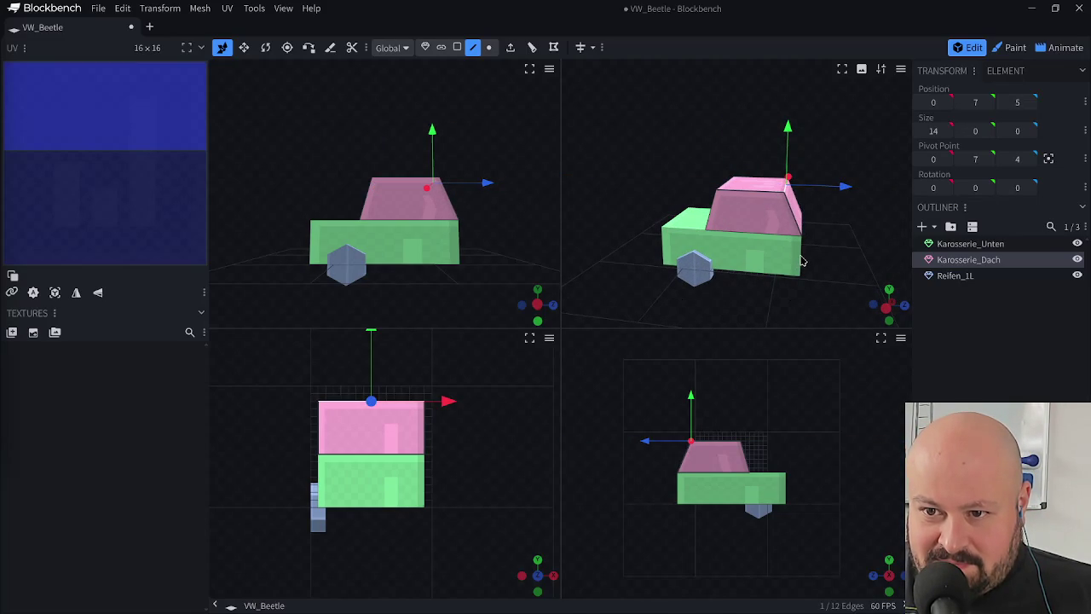
{"action": "left_click", "coordinate": [456, 47]}
{"action": "left_click", "coordinate": [789, 266]}
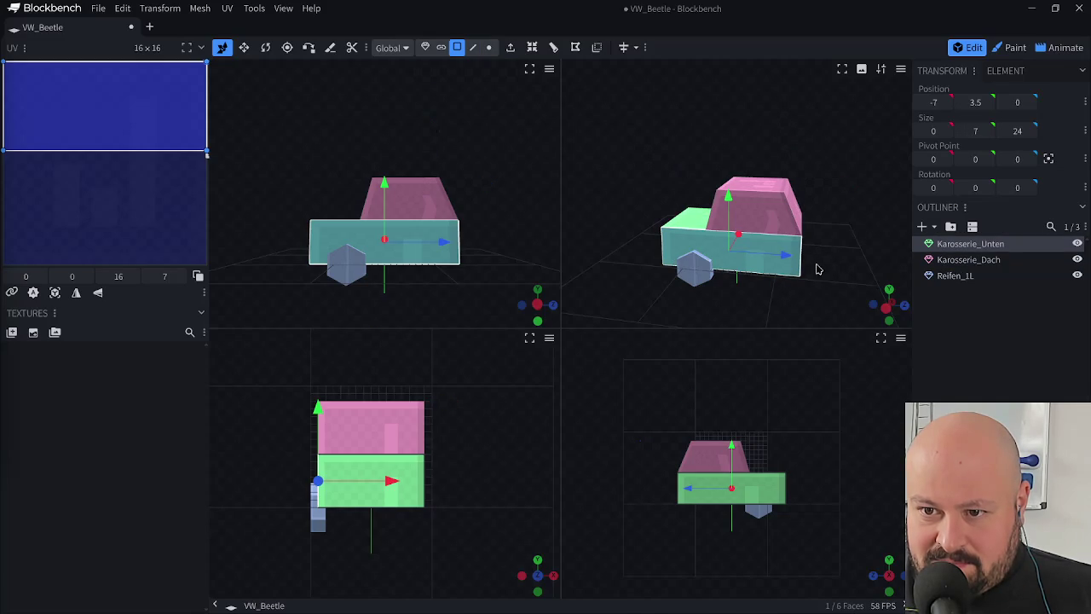
- Try stretching the lower body's front face along Z, then undo it
{"action": "key", "text": "s"}
{"action": "left_click_drag", "start_coordinate": [790, 260], "coordinate": [802, 260]}
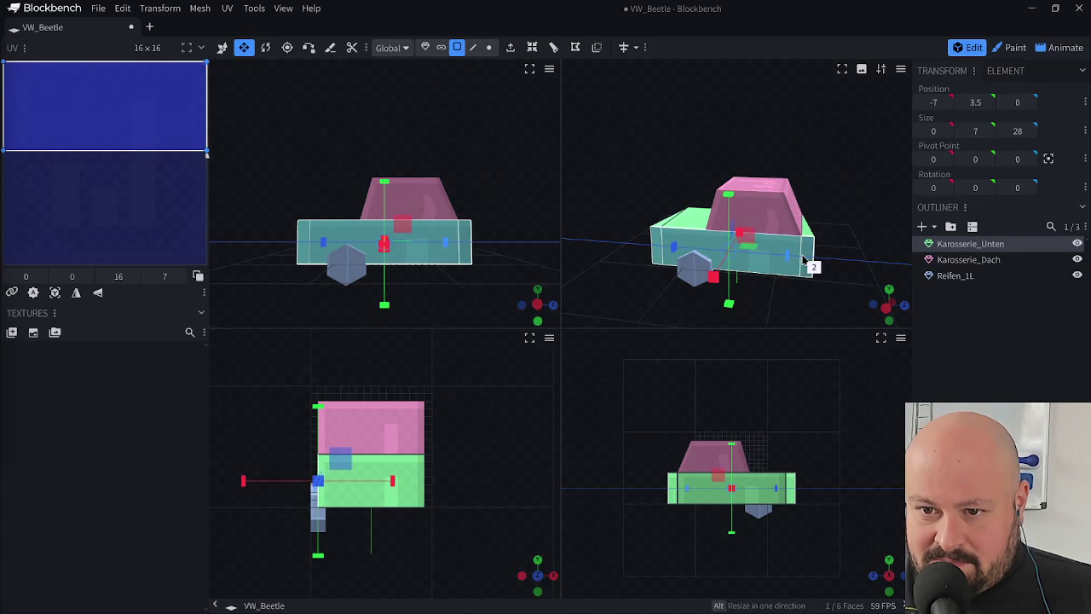
{"action": "left_click_drag", "start_coordinate": [667, 178], "coordinate": [797, 175]}
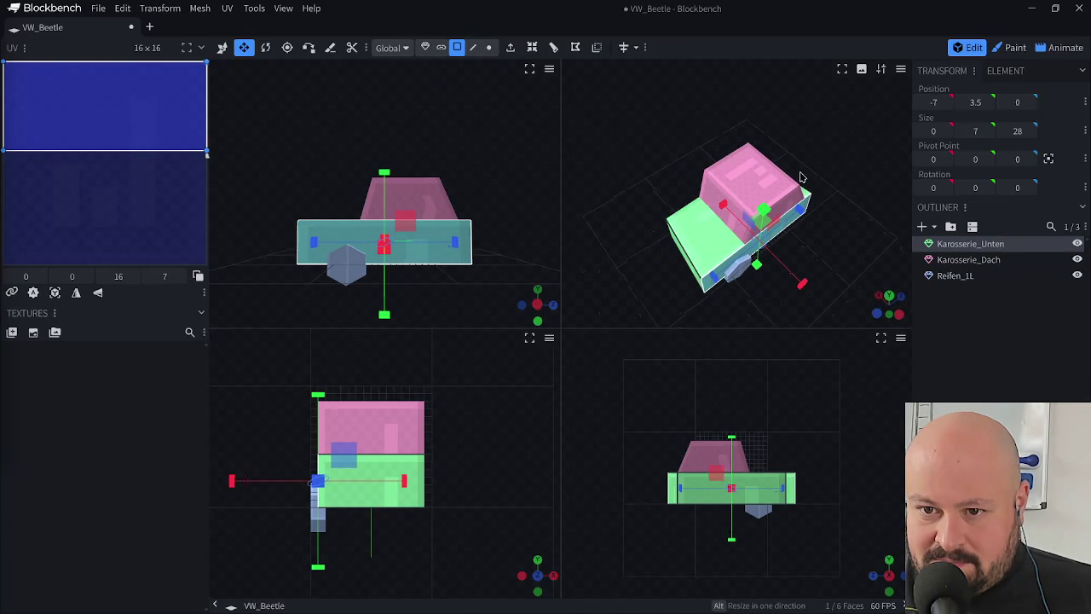
{"action": "key", "text": "ctrl+z"}
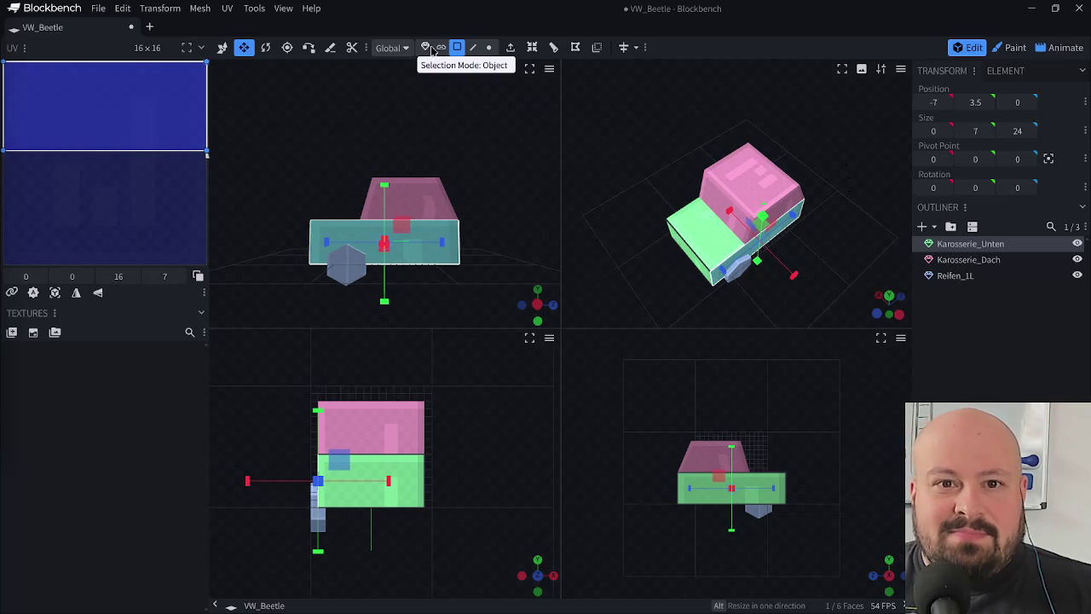
- Move the roof Karosserie_Dach back to Z 7 and lengthen it to 21
{"action": "left_click", "coordinate": [426, 48]}
{"action": "mouse_move", "coordinate": [811, 229]}
{"action": "left_mouse_down"}
{"action": "mouse_move", "coordinate": [771, 200]}
{"action": "mouse_move", "coordinate": [833, 222]}
{"action": "mouse_move", "coordinate": [788, 297]}
{"action": "left_mouse_up"}
{"action": "left_click", "coordinate": [768, 195]}
{"action": "key", "text": "v"}
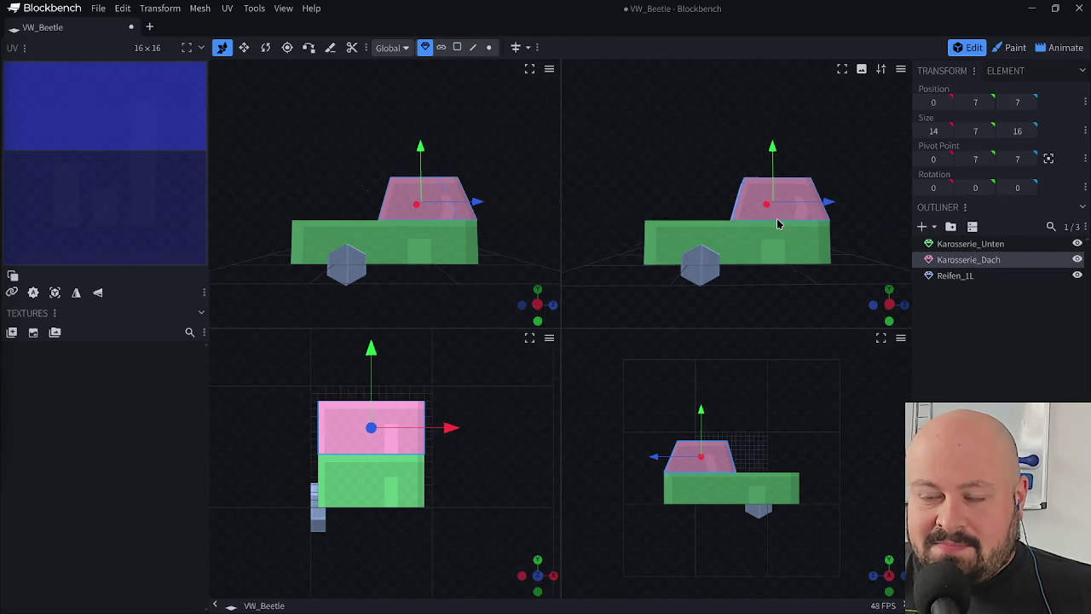
{"action": "key", "text": "s"}
{"action": "left_click_drag", "start_coordinate": [715, 202], "coordinate": [697, 208]}
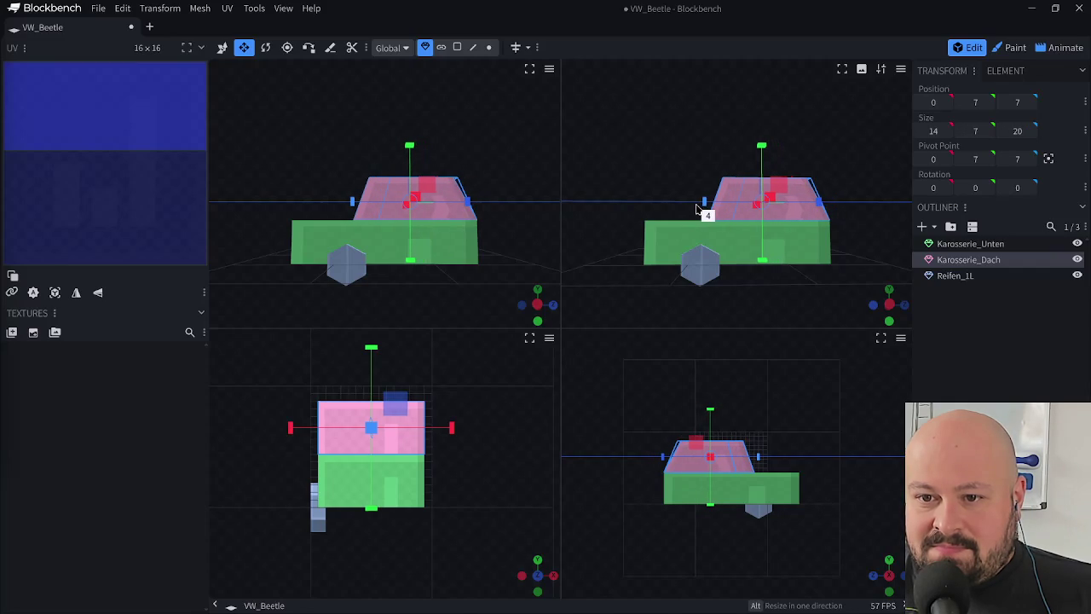
{"action": "mouse_move", "coordinate": [626, 178]}
{"action": "left_mouse_down"}
{"action": "mouse_move", "coordinate": [804, 231]}
{"action": "mouse_move", "coordinate": [873, 207]}
{"action": "mouse_move", "coordinate": [651, 244]}
{"action": "mouse_move", "coordinate": [609, 188]}
{"action": "left_mouse_up"}
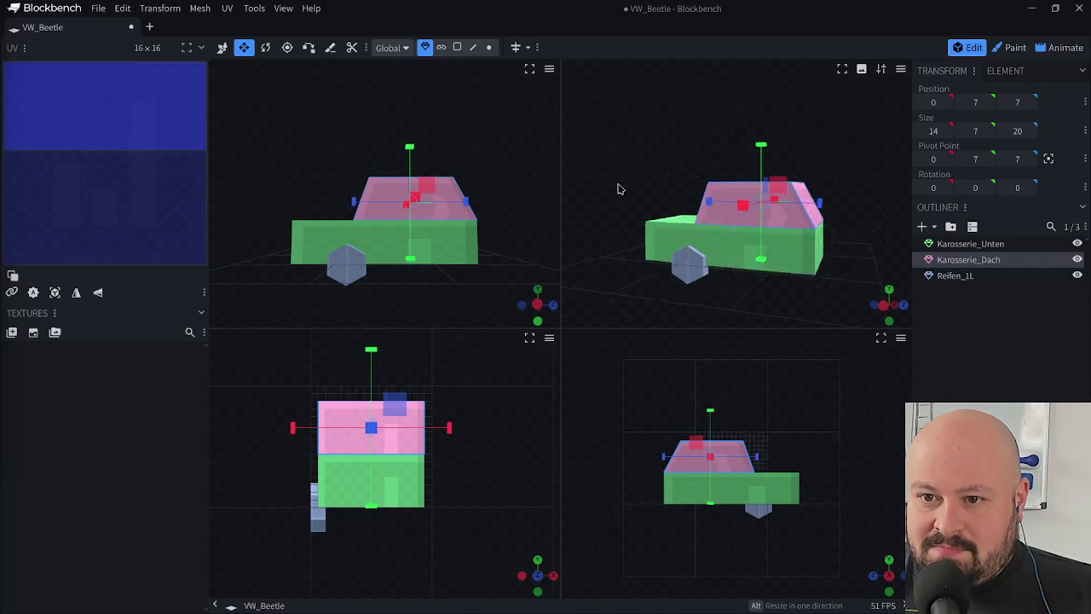
{"action": "mouse_move", "coordinate": [702, 205]}
{"action": "left_mouse_down"}
{"action": "mouse_move", "coordinate": [855, 202]}
{"action": "mouse_move", "coordinate": [684, 202]}
{"action": "left_mouse_up"}
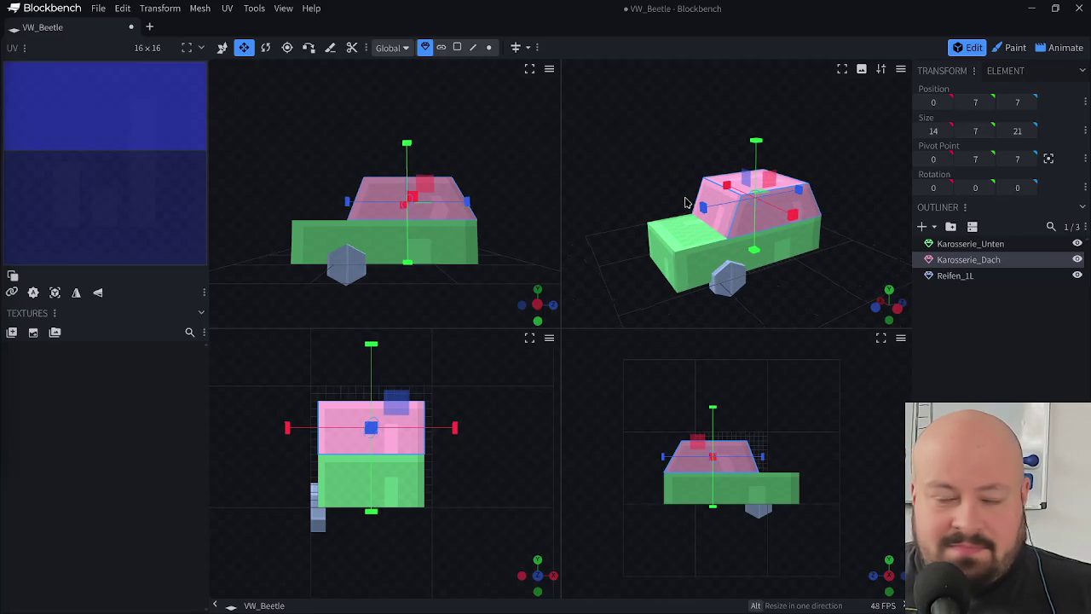
{"action": "left_click", "coordinate": [473, 47]}
- Slide the lower body's top front edge back 1 unit
{"action": "left_click", "coordinate": [680, 258]}
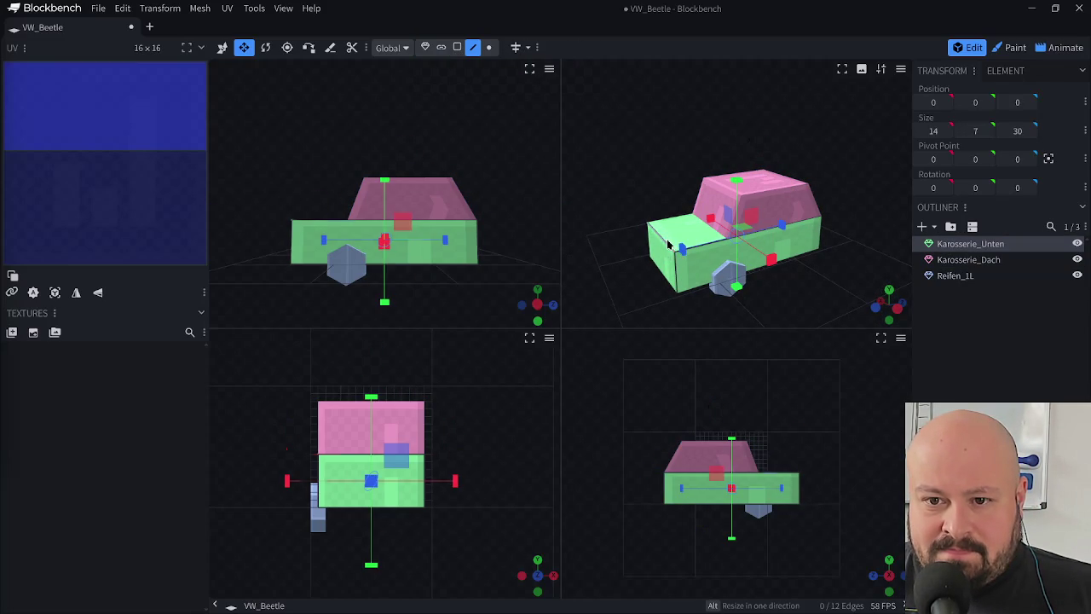
{"action": "left_click", "coordinate": [668, 245]}
{"action": "key", "text": "v"}
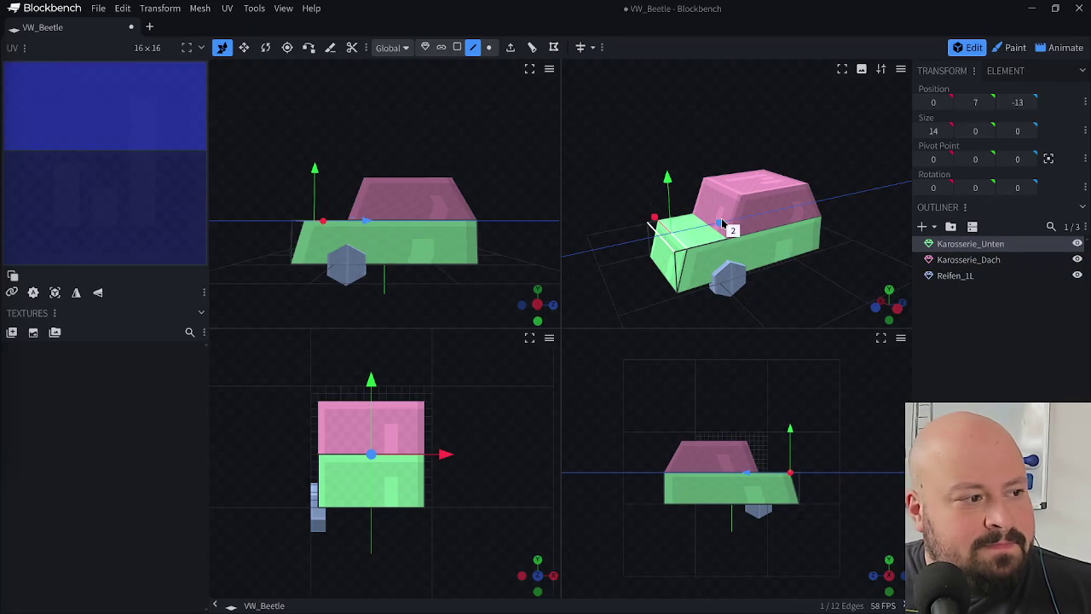
{"action": "left_click_drag", "start_coordinate": [725, 223], "coordinate": [657, 224]}
{"action": "mouse_move", "coordinate": [570, 204]}
{"action": "left_mouse_down"}
{"action": "mouse_move", "coordinate": [826, 175]}
{"action": "mouse_move", "coordinate": [854, 213]}
{"action": "mouse_move", "coordinate": [608, 225]}
{"action": "mouse_move", "coordinate": [738, 219]}
{"action": "mouse_move", "coordinate": [752, 195]}
{"action": "left_mouse_up"}
{"action": "mouse_move", "coordinate": [615, 239]}
{"action": "left_mouse_down"}
{"action": "mouse_move", "coordinate": [673, 243]}
{"action": "mouse_move", "coordinate": [679, 233]}
{"action": "mouse_move", "coordinate": [611, 227]}
{"action": "mouse_move", "coordinate": [623, 230]}
{"action": "left_mouse_up"}
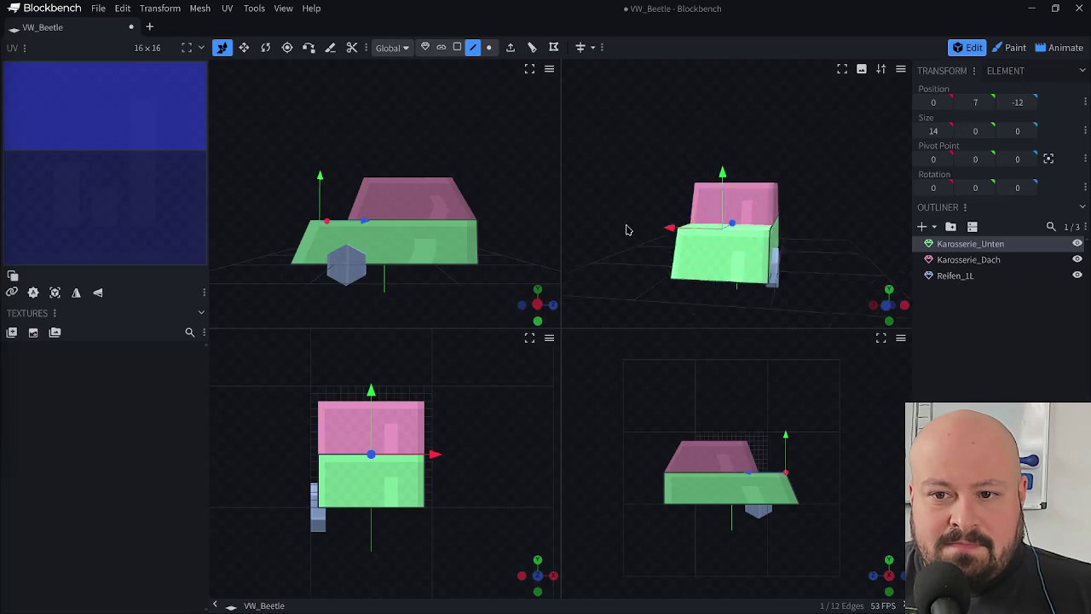
{"action": "left_click_drag", "start_coordinate": [628, 287], "coordinate": [738, 287]}
- Widen the lower body's bottom face outward to 18 units
{"action": "left_click", "coordinate": [739, 283]}
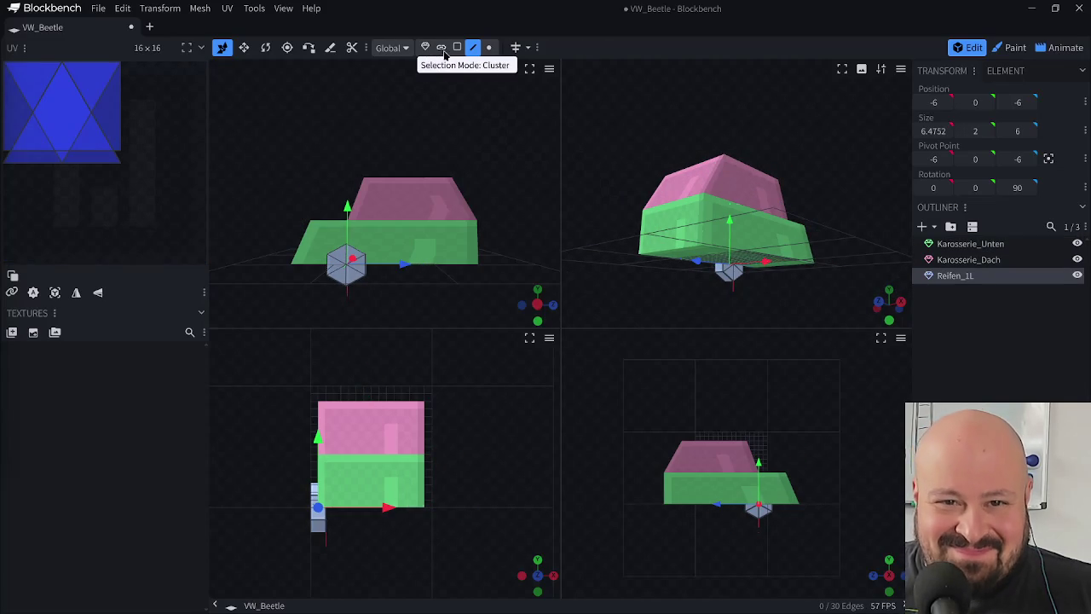
{"action": "left_click", "coordinate": [457, 47]}
{"action": "left_click", "coordinate": [733, 235]}
{"action": "mouse_move", "coordinate": [733, 281]}
{"action": "left_mouse_down"}
{"action": "mouse_move", "coordinate": [669, 291]}
{"action": "mouse_move", "coordinate": [728, 287]}
{"action": "left_mouse_up"}
{"action": "key", "text": "s"}
{"action": "left_click_drag", "start_coordinate": [801, 265], "coordinate": [807, 262]}
- Undo the widening, set the bottom face width to 16, and select Reifen_1L
{"action": "key", "text": "ctrl+z"}
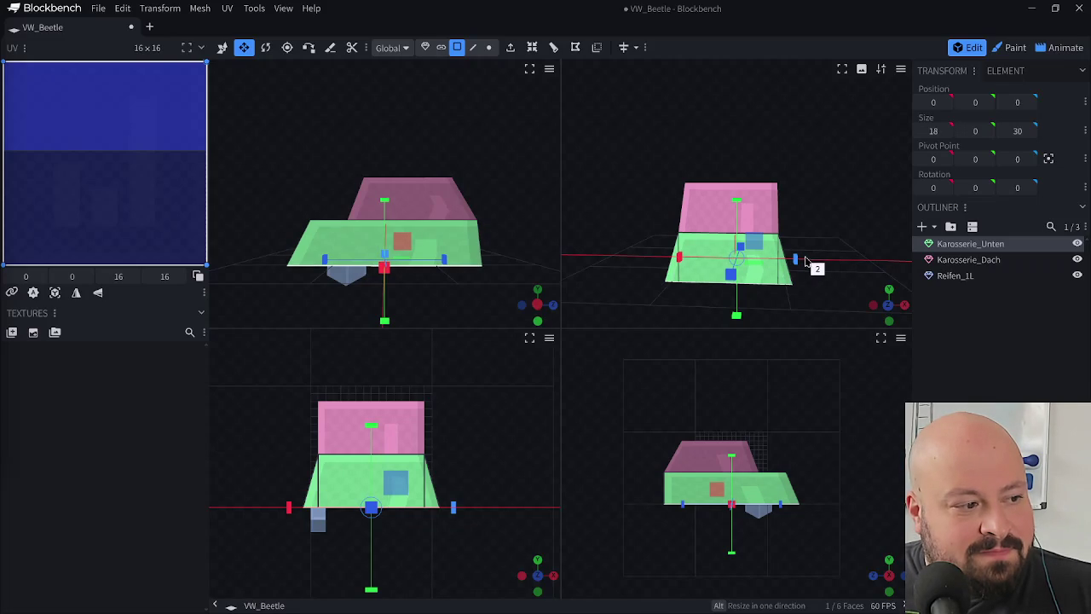
{"action": "mouse_move", "coordinate": [803, 262]}
{"action": "left_mouse_down"}
{"action": "mouse_move", "coordinate": [786, 287]}
{"action": "mouse_move", "coordinate": [718, 300]}
{"action": "mouse_move", "coordinate": [611, 305]}
{"action": "mouse_move", "coordinate": [537, 278]}
{"action": "left_mouse_up"}
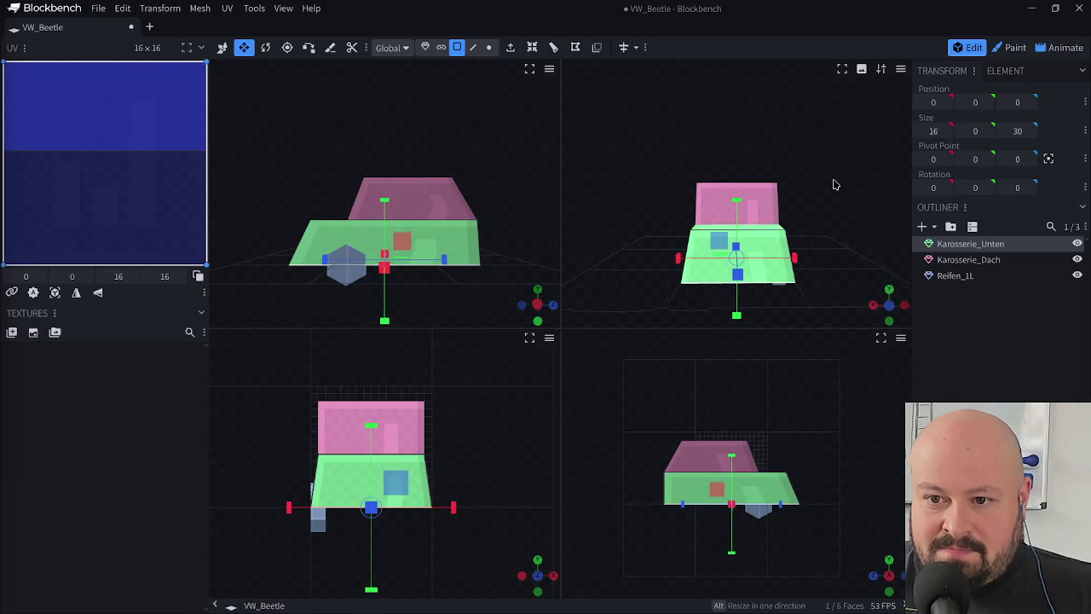
{"action": "key", "text": "v"}
{"action": "mouse_move", "coordinate": [827, 210]}
{"action": "left_mouse_down"}
{"action": "mouse_move", "coordinate": [749, 253]}
{"action": "mouse_move", "coordinate": [653, 251]}
{"action": "mouse_move", "coordinate": [821, 224]}
{"action": "mouse_move", "coordinate": [841, 103]}
{"action": "mouse_move", "coordinate": [781, 99]}
{"action": "mouse_move", "coordinate": [713, 282]}
{"action": "mouse_move", "coordinate": [738, 301]}
{"action": "mouse_move", "coordinate": [775, 275]}
{"action": "mouse_move", "coordinate": [775, 290]}
{"action": "mouse_move", "coordinate": [754, 286]}
{"action": "mouse_move", "coordinate": [741, 317]}
{"action": "mouse_move", "coordinate": [762, 324]}
{"action": "mouse_move", "coordinate": [720, 271]}
{"action": "left_mouse_up"}
{"action": "left_click", "coordinate": [714, 279]}
{"action": "left_click", "coordinate": [426, 48]}
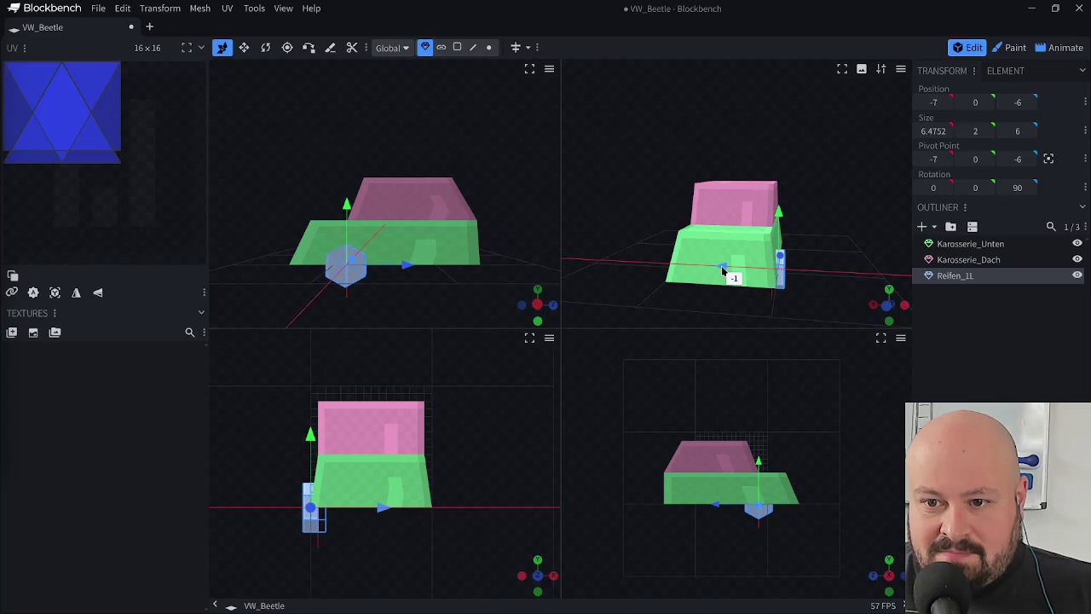
- Nudge wheel Reifen_1L outward along X and save the project
{"action": "left_click_drag", "start_coordinate": [721, 269], "coordinate": [721, 269]}
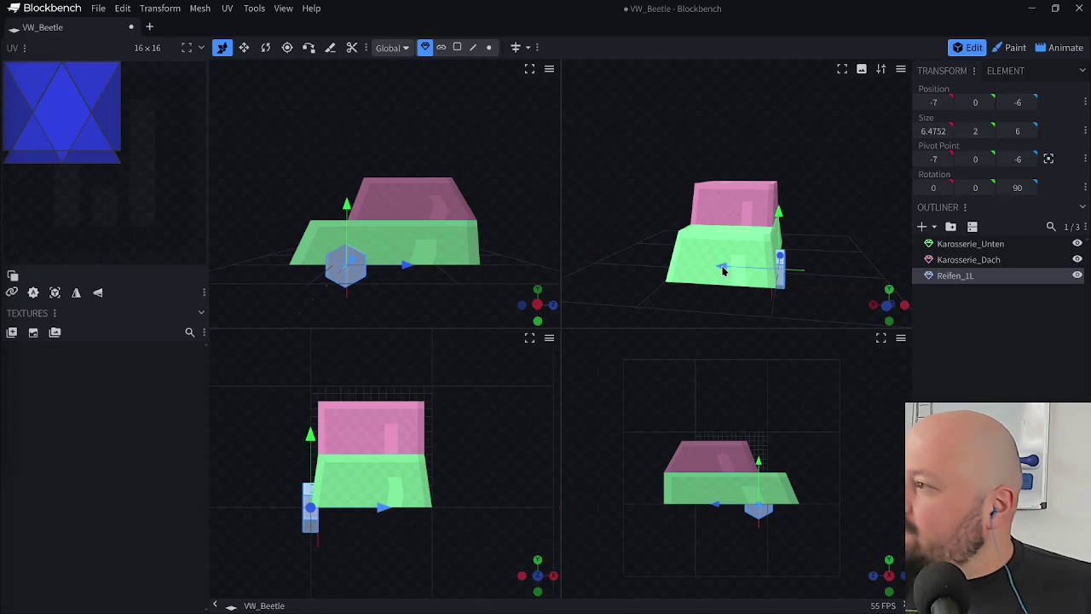
{"action": "key", "text": "ctrl+s"}
{"action": "mouse_move", "coordinate": [806, 281]}
{"action": "left_mouse_down"}
{"action": "mouse_move", "coordinate": [701, 312]}
{"action": "mouse_move", "coordinate": [772, 282]}
{"action": "mouse_move", "coordinate": [862, 273]}
{"action": "mouse_move", "coordinate": [764, 293]}
{"action": "mouse_move", "coordinate": [772, 287]}
{"action": "mouse_move", "coordinate": [716, 272]}
{"action": "left_mouse_up"}
{"action": "mouse_move", "coordinate": [811, 305]}
{"action": "left_mouse_down"}
{"action": "mouse_move", "coordinate": [699, 263]}
{"action": "mouse_move", "coordinate": [723, 280]}
{"action": "mouse_move", "coordinate": [688, 216]}
{"action": "left_mouse_up"}
- Try rotating the wheel around X, then return it upright
{"action": "key", "text": "r"}
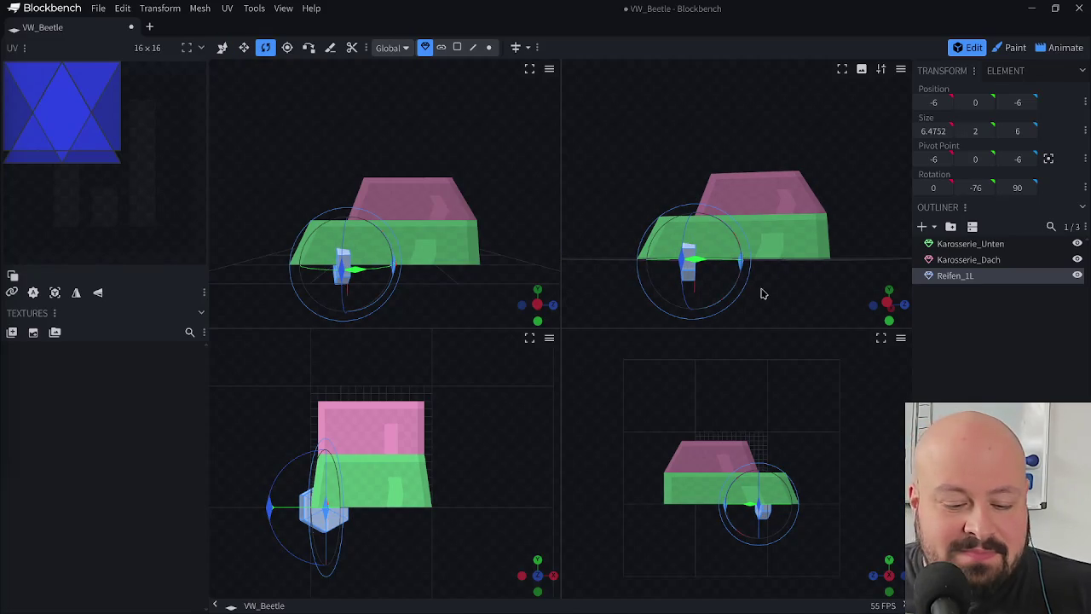
{"action": "key", "text": "ctrl+z"}
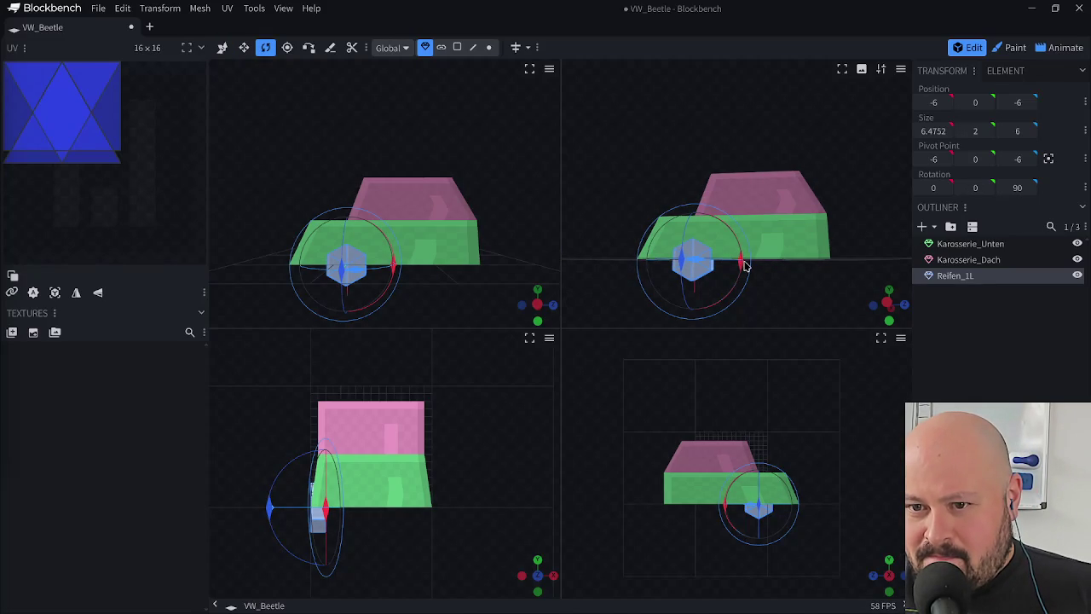
{"action": "left_click_drag", "start_coordinate": [747, 266], "coordinate": [675, 294]}
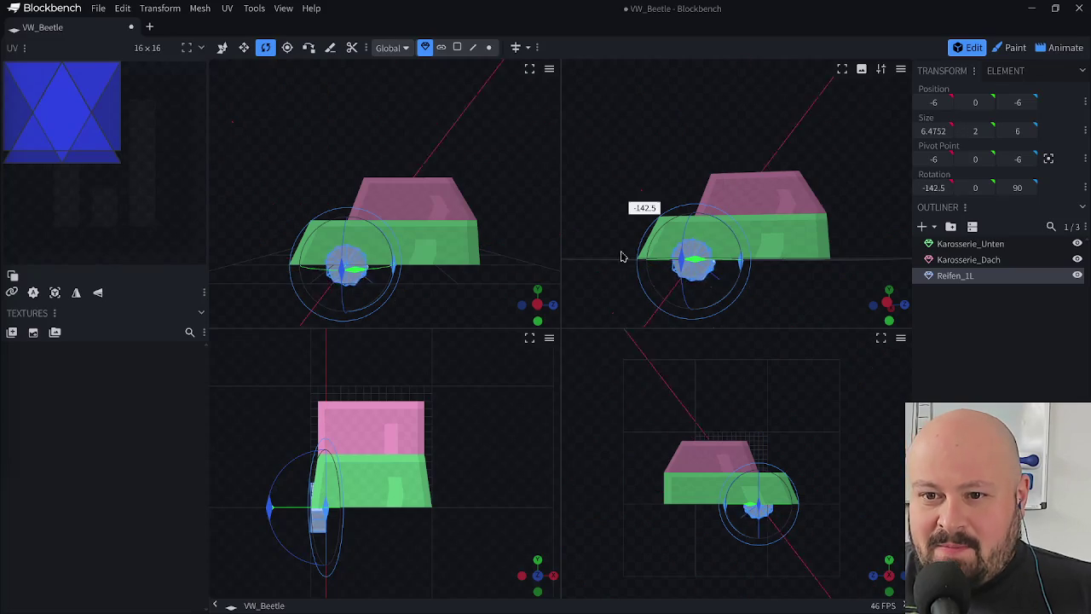
{"action": "mouse_move", "coordinate": [676, 294]}
{"action": "left_mouse_down"}
{"action": "mouse_move", "coordinate": [633, 264]}
{"action": "mouse_move", "coordinate": [725, 319]}
{"action": "left_mouse_up"}
{"action": "left_click", "coordinate": [708, 247]}
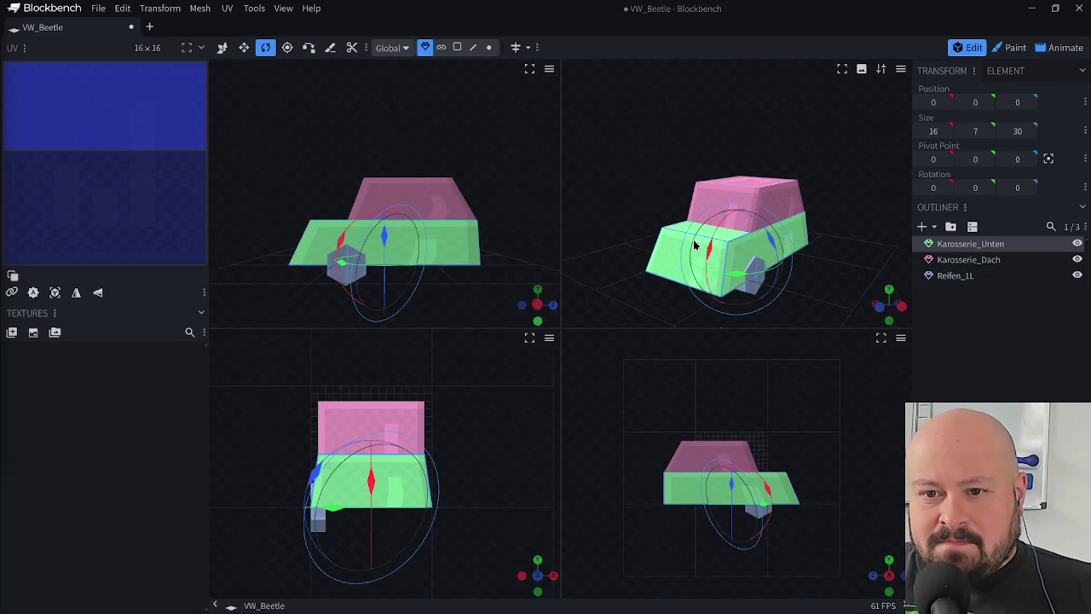
- Slant the lower body: rear top edge to Z -11, front bottom edge pushed out
{"action": "left_click", "coordinate": [473, 46]}
{"action": "left_click", "coordinate": [682, 234]}
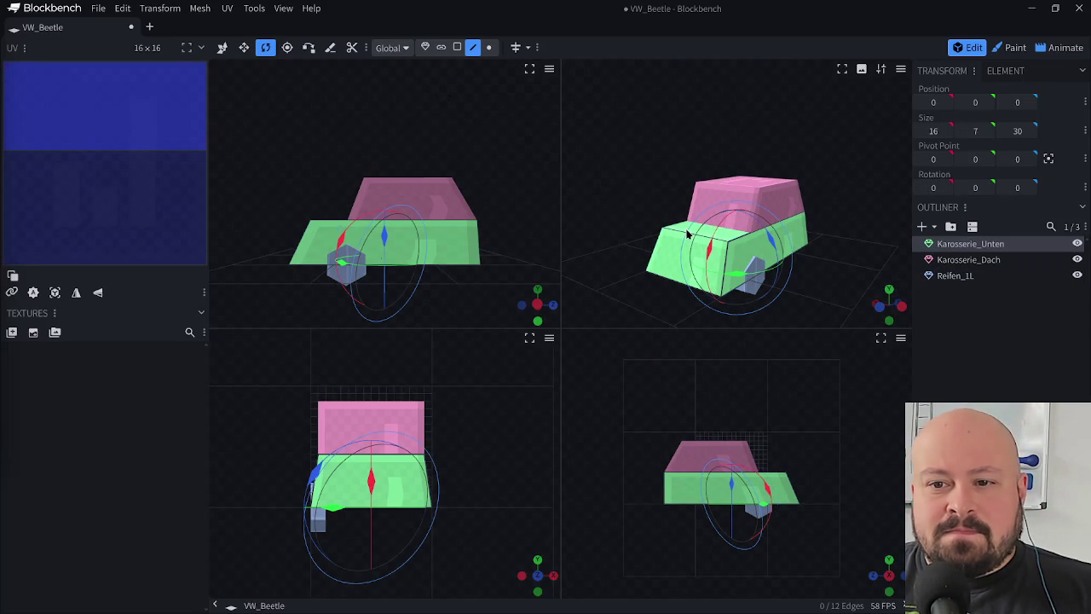
{"action": "key", "text": "v"}
{"action": "mouse_move", "coordinate": [709, 224]}
{"action": "left_mouse_down"}
{"action": "mouse_move", "coordinate": [733, 226]}
{"action": "mouse_move", "coordinate": [730, 236]}
{"action": "left_mouse_up"}
{"action": "mouse_move", "coordinate": [811, 292]}
{"action": "left_mouse_down"}
{"action": "mouse_move", "coordinate": [650, 262]}
{"action": "mouse_move", "coordinate": [696, 292]}
{"action": "mouse_move", "coordinate": [818, 280]}
{"action": "mouse_move", "coordinate": [740, 278]}
{"action": "left_mouse_up"}
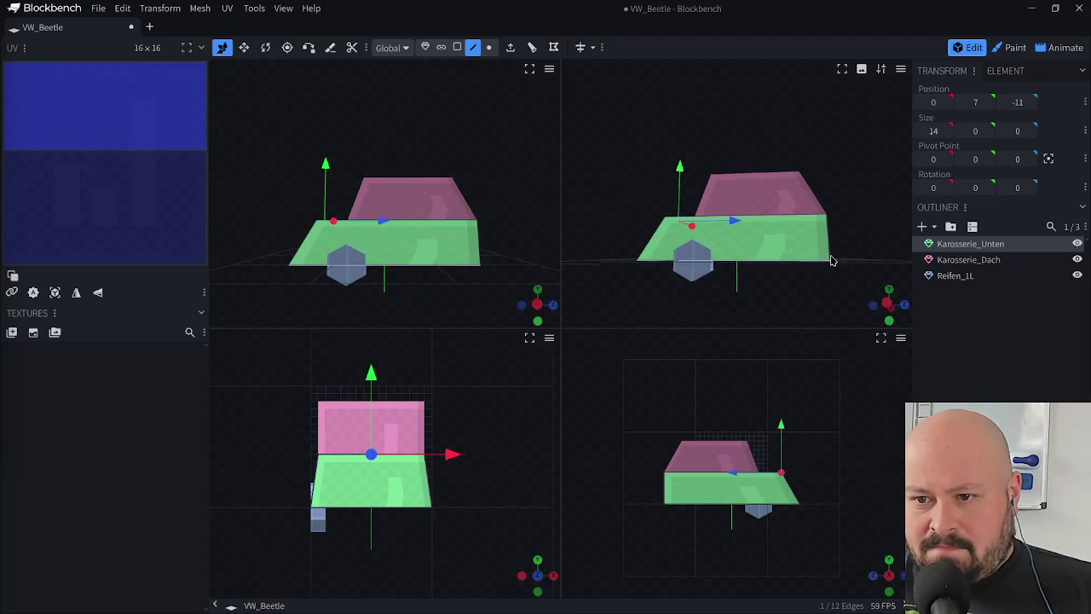
{"action": "left_click_drag", "start_coordinate": [827, 255], "coordinate": [769, 270]}
{"action": "left_click", "coordinate": [779, 260]}
{"action": "left_click_drag", "start_coordinate": [871, 263], "coordinate": [905, 266]}
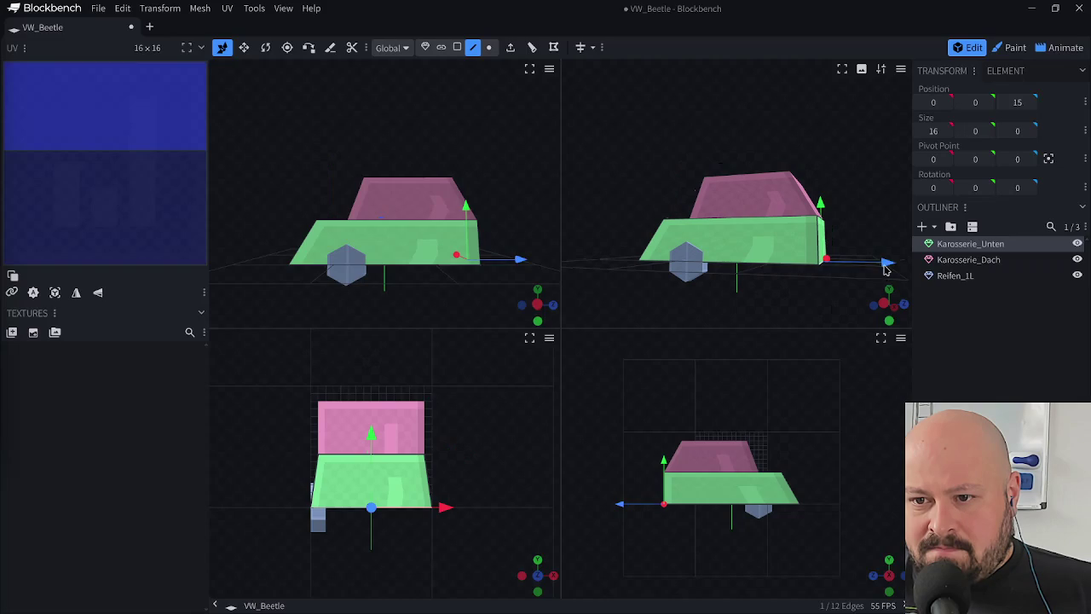
{"action": "left_click", "coordinate": [894, 302]}
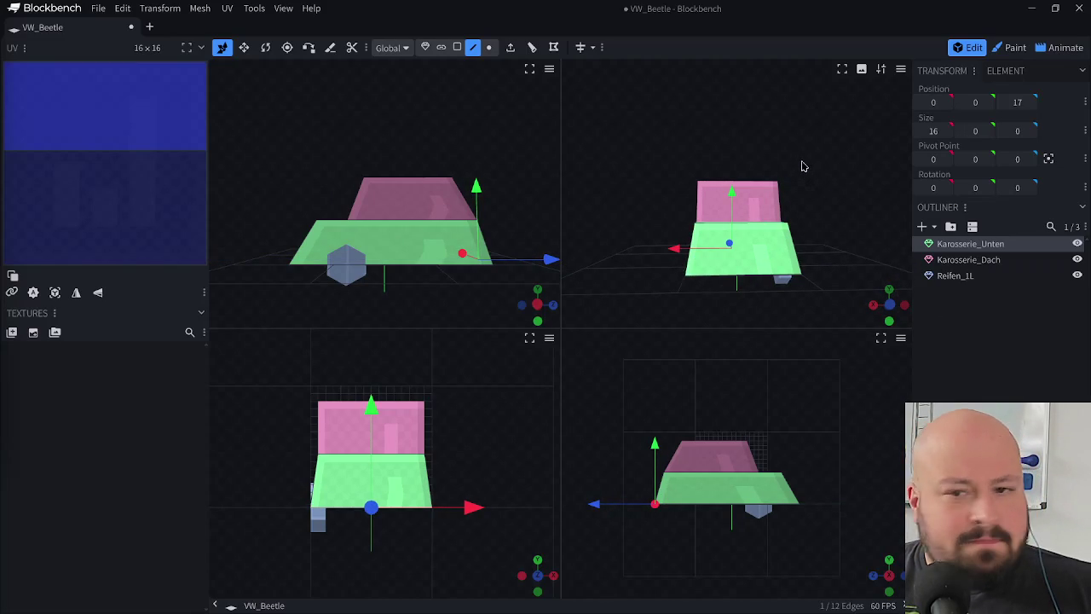
- Inspect the car from angled front views and save the project
{"action": "mouse_move", "coordinate": [827, 212]}
{"action": "left_mouse_down"}
{"action": "mouse_move", "coordinate": [708, 226]}
{"action": "mouse_move", "coordinate": [672, 290]}
{"action": "mouse_move", "coordinate": [830, 233]}
{"action": "mouse_move", "coordinate": [725, 210]}
{"action": "mouse_move", "coordinate": [778, 149]}
{"action": "left_mouse_up"}
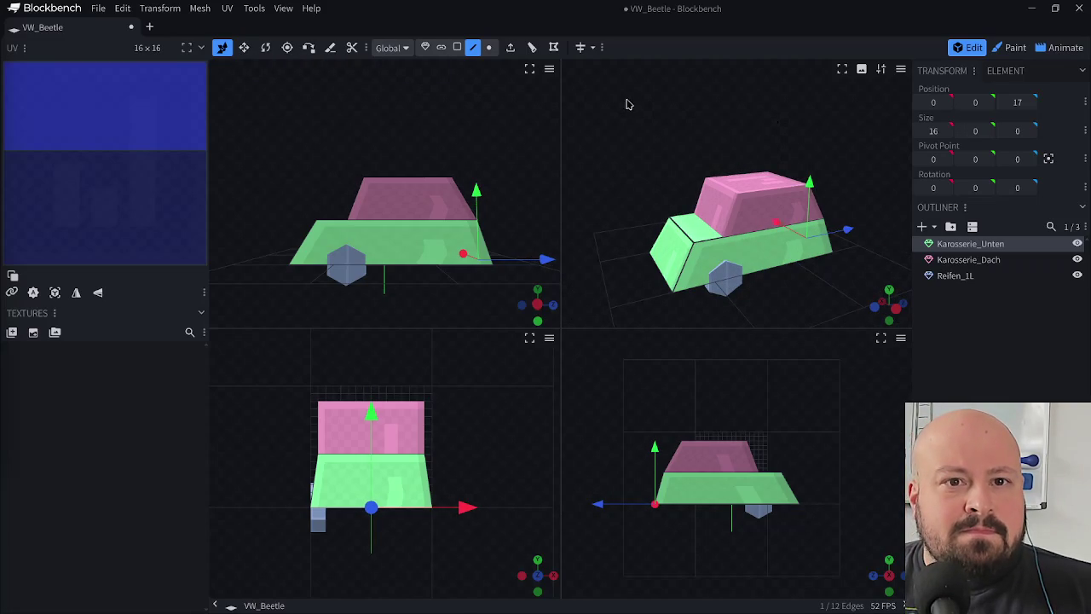
{"action": "left_click_drag", "start_coordinate": [688, 163], "coordinate": [785, 155]}
{"action": "key", "text": "ctrl+s"}
{"action": "left_click_drag", "start_coordinate": [838, 241], "coordinate": [772, 247]}
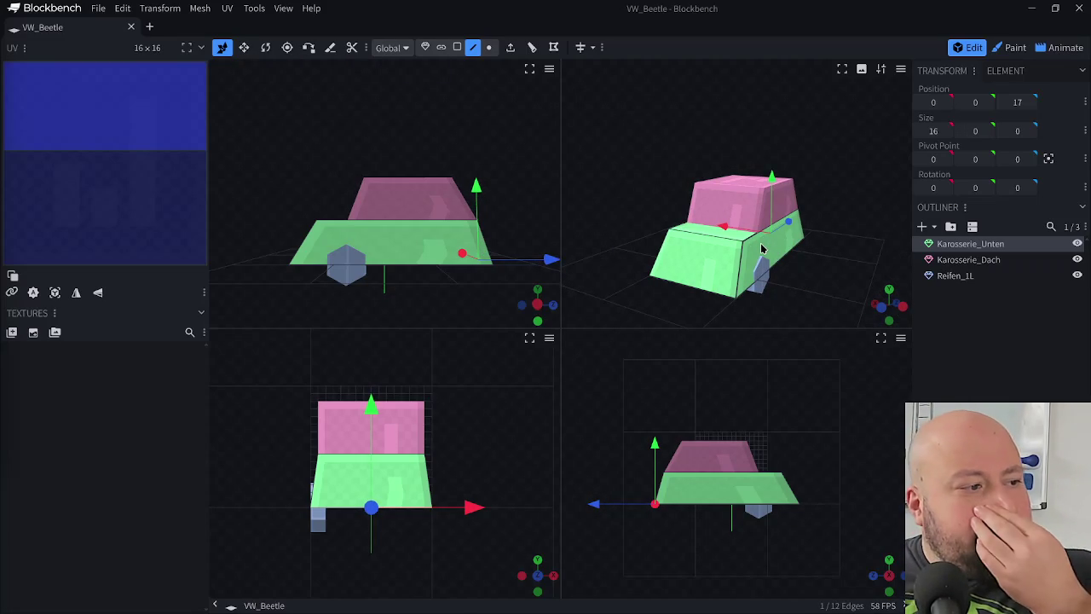
{"action": "mouse_move", "coordinate": [607, 220]}
{"action": "left_mouse_down"}
{"action": "mouse_move", "coordinate": [894, 205]}
{"action": "mouse_move", "coordinate": [619, 248]}
{"action": "mouse_move", "coordinate": [663, 219]}
{"action": "left_mouse_up"}
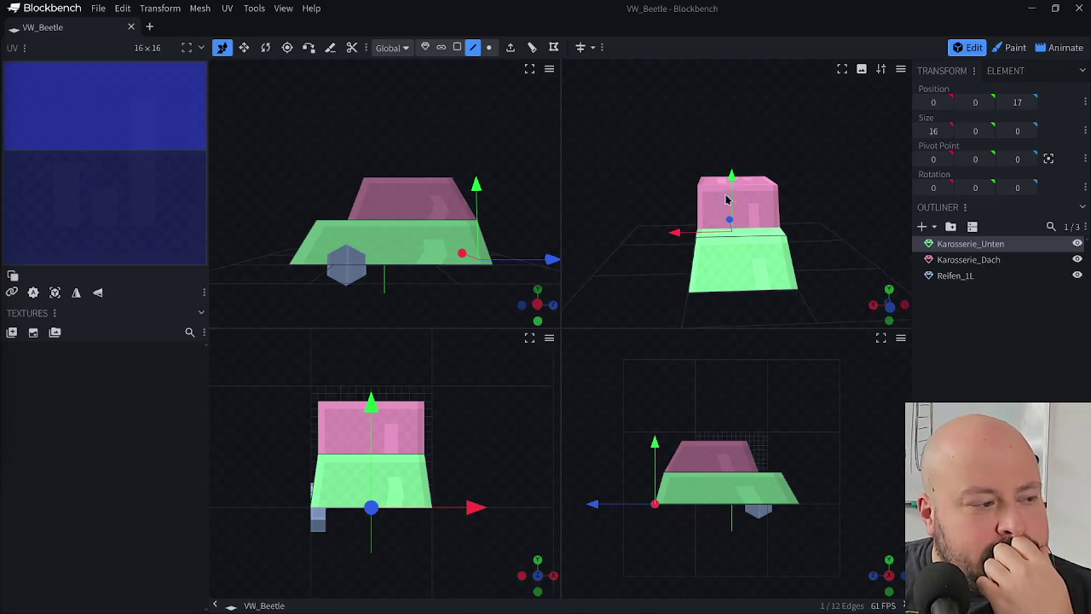
- Narrow the roof's top face to 12 wide and save
{"action": "left_click", "coordinate": [457, 47]}
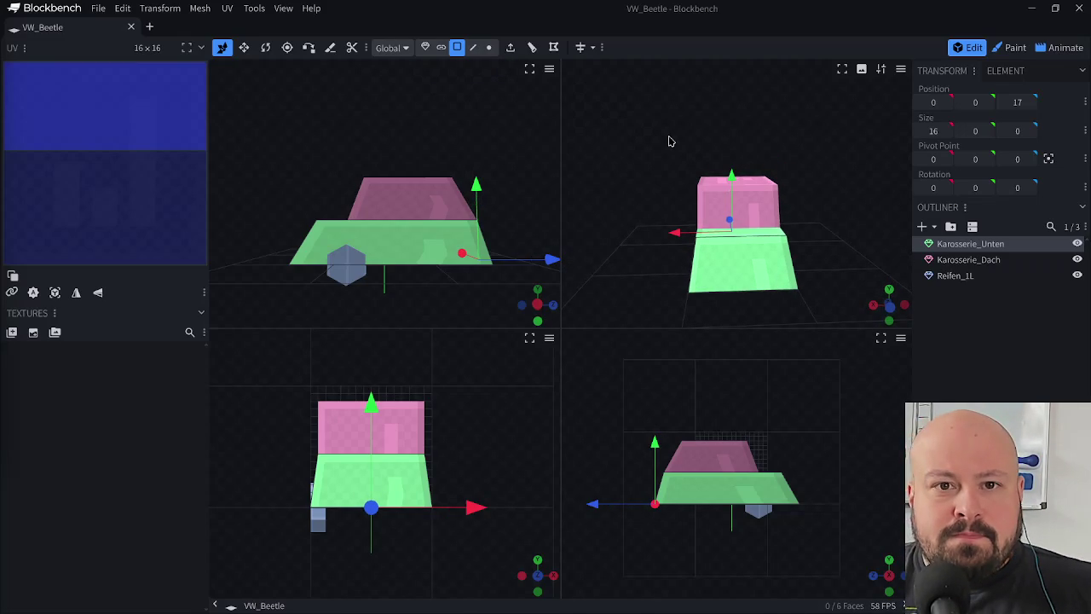
{"action": "left_click", "coordinate": [718, 184]}
{"action": "mouse_move", "coordinate": [673, 183]}
{"action": "left_mouse_down"}
{"action": "mouse_move", "coordinate": [667, 246]}
{"action": "mouse_move", "coordinate": [714, 191]}
{"action": "mouse_move", "coordinate": [689, 185]}
{"action": "left_mouse_up"}
{"action": "key", "text": "v"}
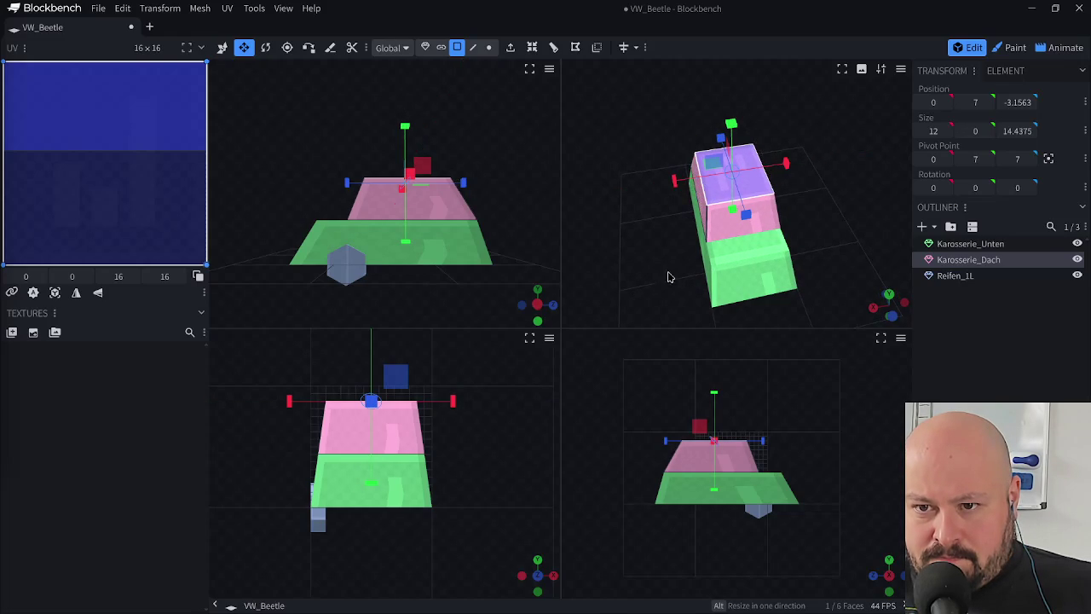
{"action": "left_click_drag", "start_coordinate": [665, 261], "coordinate": [597, 192]}
{"action": "key", "text": "v"}
{"action": "mouse_move", "coordinate": [653, 219]}
{"action": "left_mouse_down"}
{"action": "mouse_move", "coordinate": [833, 231]}
{"action": "mouse_move", "coordinate": [682, 220]}
{"action": "mouse_move", "coordinate": [691, 210]}
{"action": "mouse_move", "coordinate": [1017, 227]}
{"action": "mouse_move", "coordinate": [667, 270]}
{"action": "mouse_move", "coordinate": [694, 256]}
{"action": "left_mouse_up"}
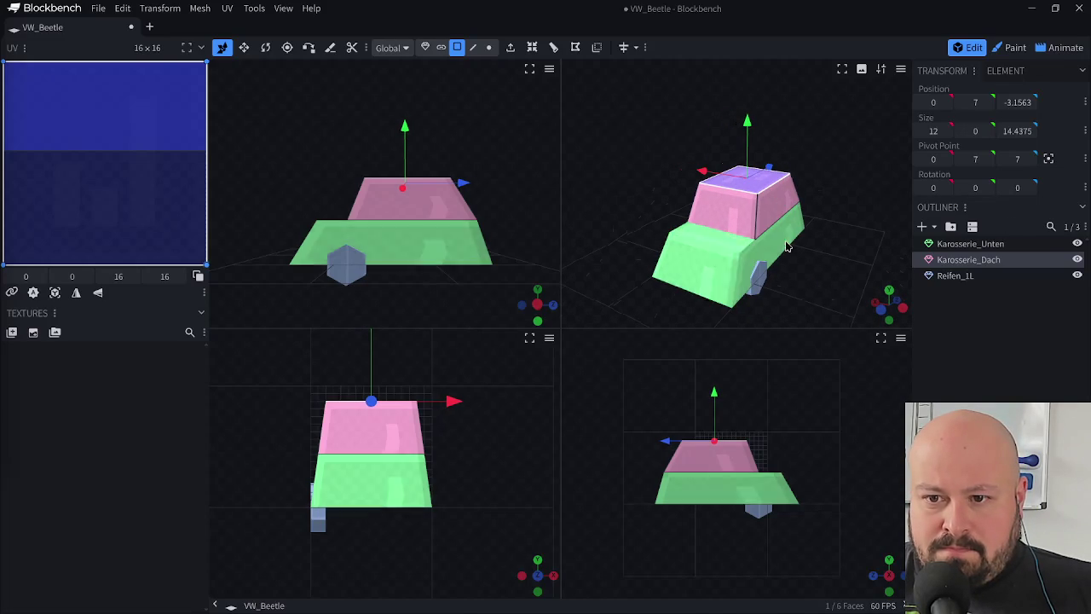
{"action": "key", "text": "ctrl+s"}
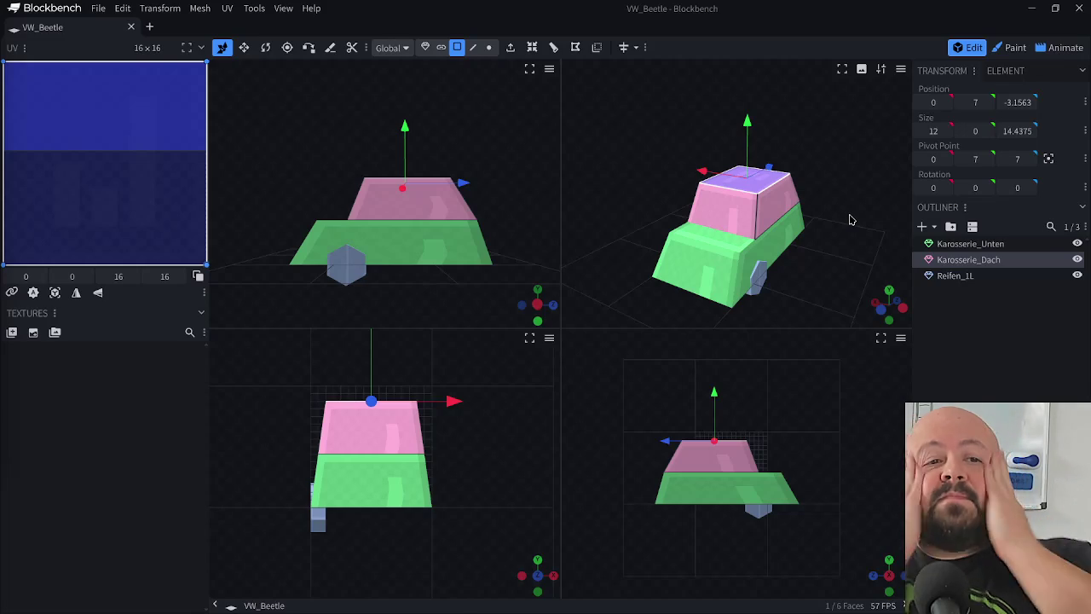
{"action": "left_click", "coordinate": [758, 275]}
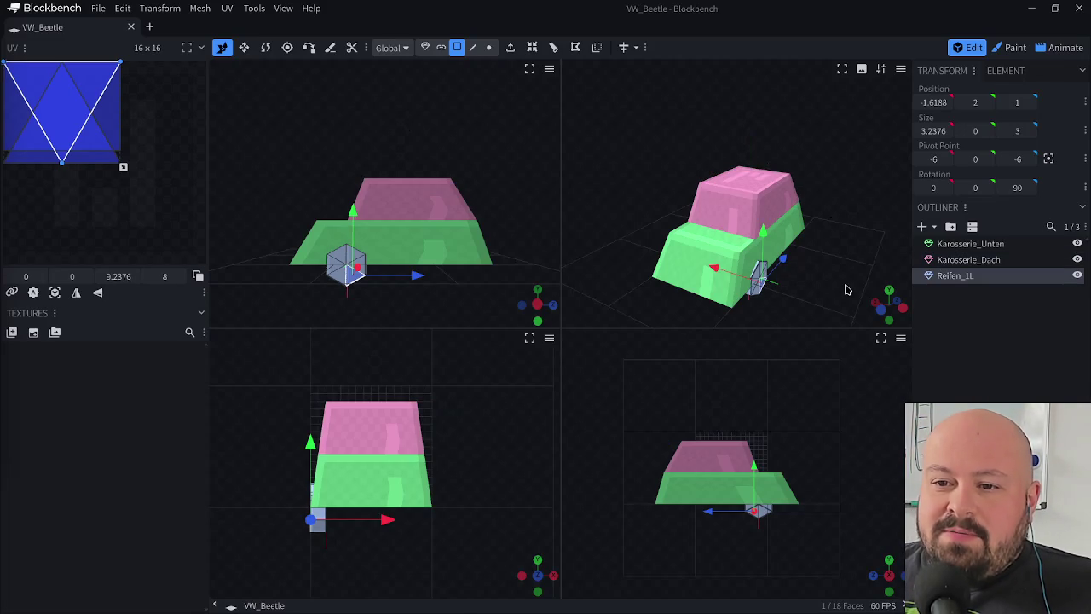
- Duplicate wheel Reifen_1L and move the copy back to -6, 0, 10
{"action": "left_click_drag", "start_coordinate": [844, 287], "coordinate": [739, 295]}
{"action": "left_click", "coordinate": [424, 46]}
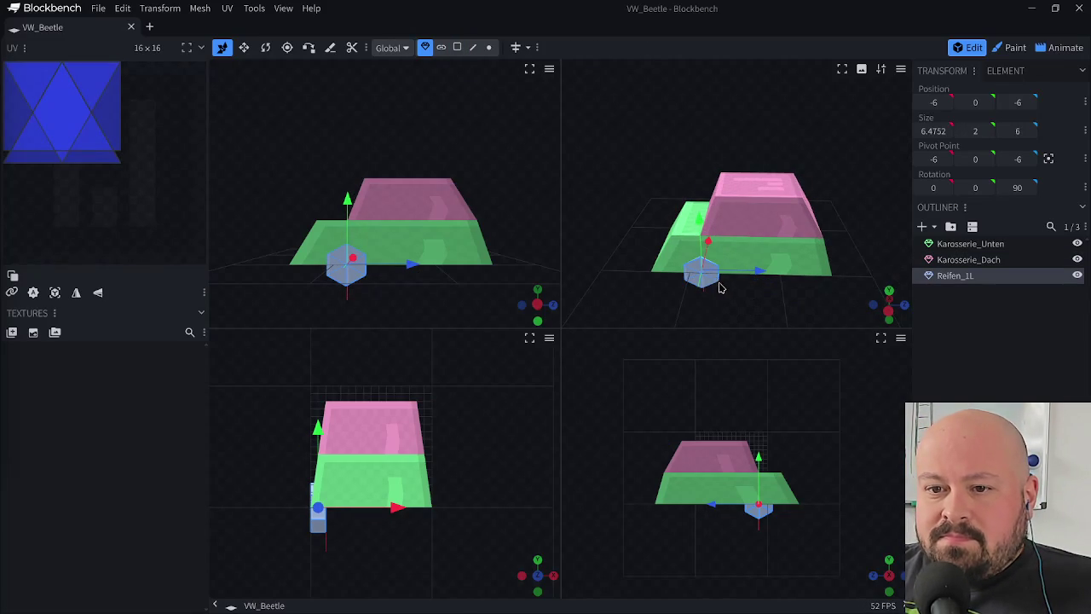
{"action": "key", "text": "ctrl+d"}
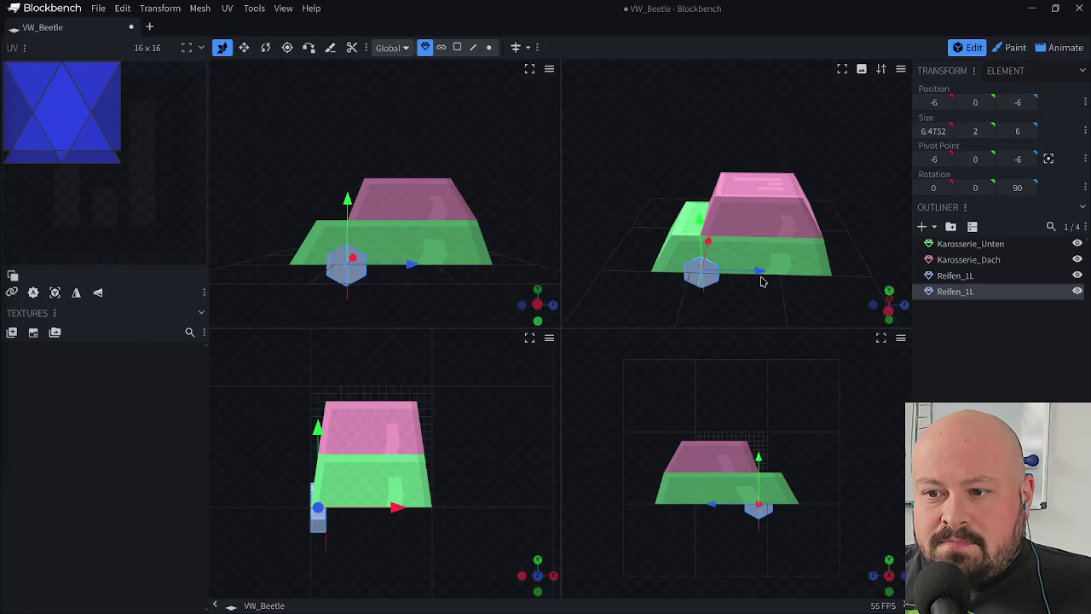
{"action": "left_click_drag", "start_coordinate": [759, 271], "coordinate": [846, 277]}
{"action": "key", "text": "r"}
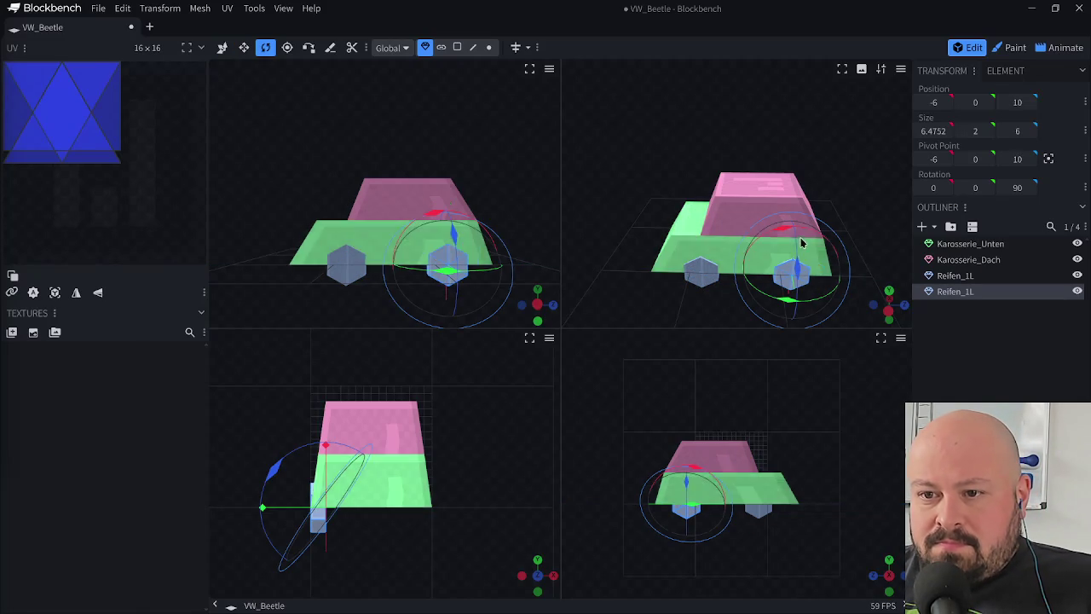
{"action": "mouse_move", "coordinate": [789, 230]}
{"action": "left_mouse_down"}
{"action": "mouse_move", "coordinate": [706, 263]}
{"action": "mouse_move", "coordinate": [793, 267]}
{"action": "left_mouse_up"}
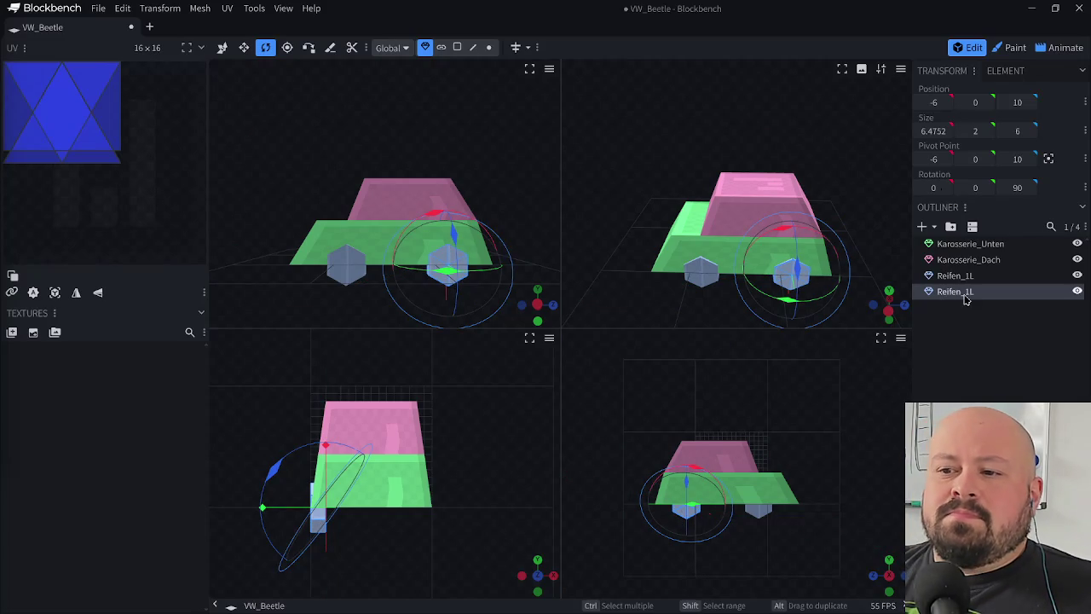
- Rename the copy Reifen_2L, save, and switch to the Paint workspace
{"action": "key", "text": "BackSpace"}
{"action": "type", "text": "2"}
{"action": "key", "text": "Return"}
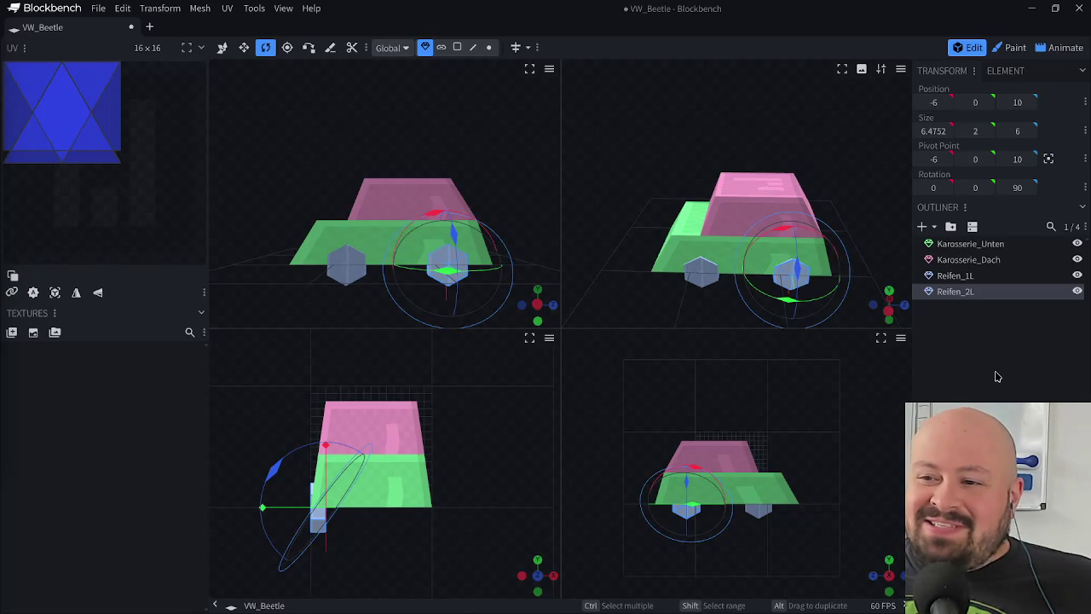
{"action": "left_click", "coordinate": [958, 271]}
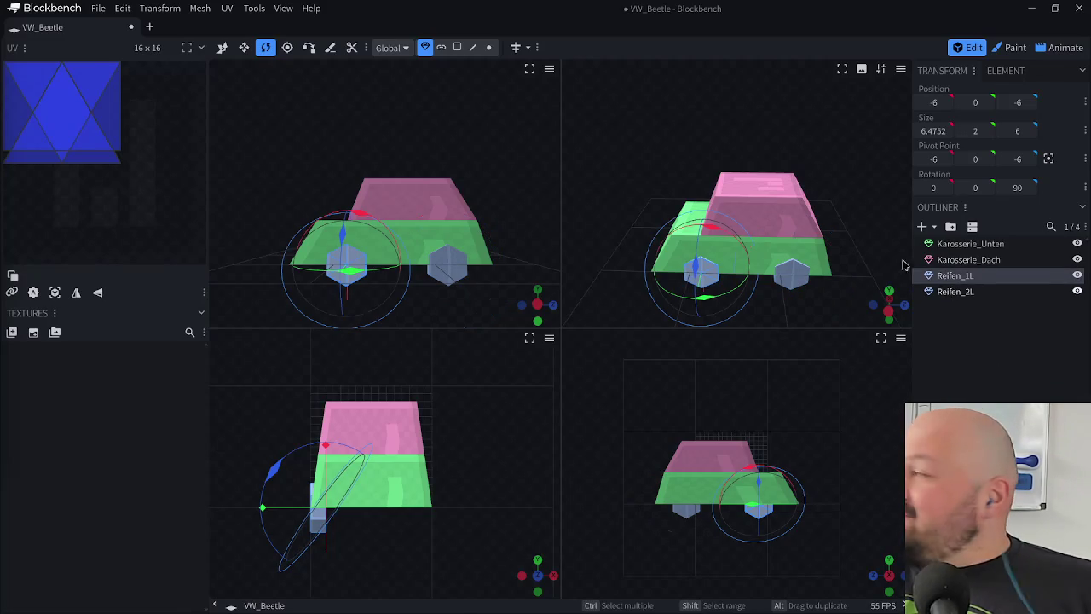
{"action": "key", "text": "ctrl+s"}
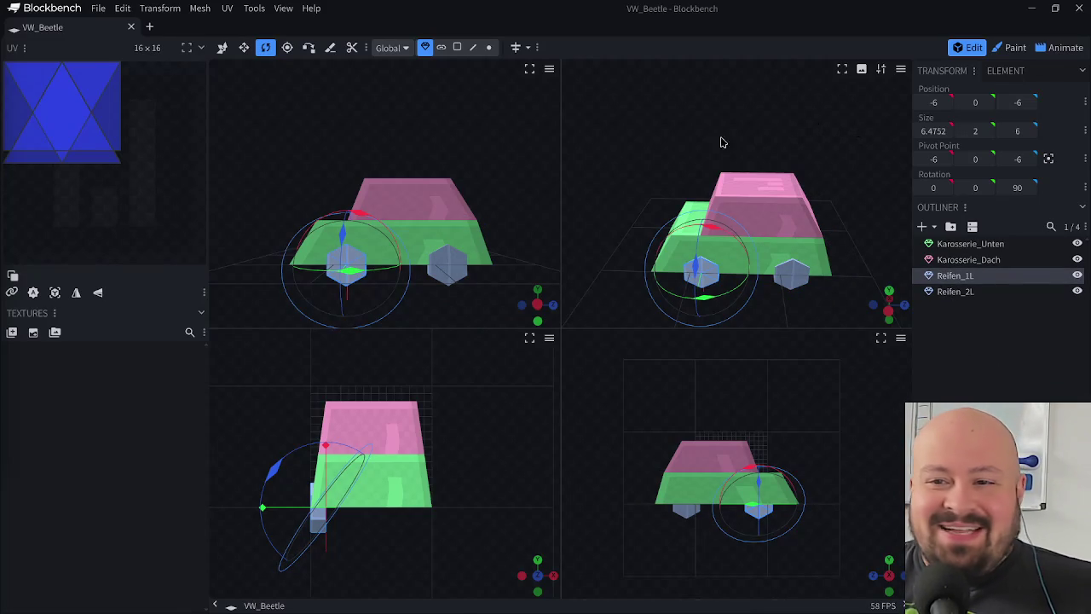
{"action": "left_click_drag", "start_coordinate": [789, 129], "coordinate": [766, 148]}
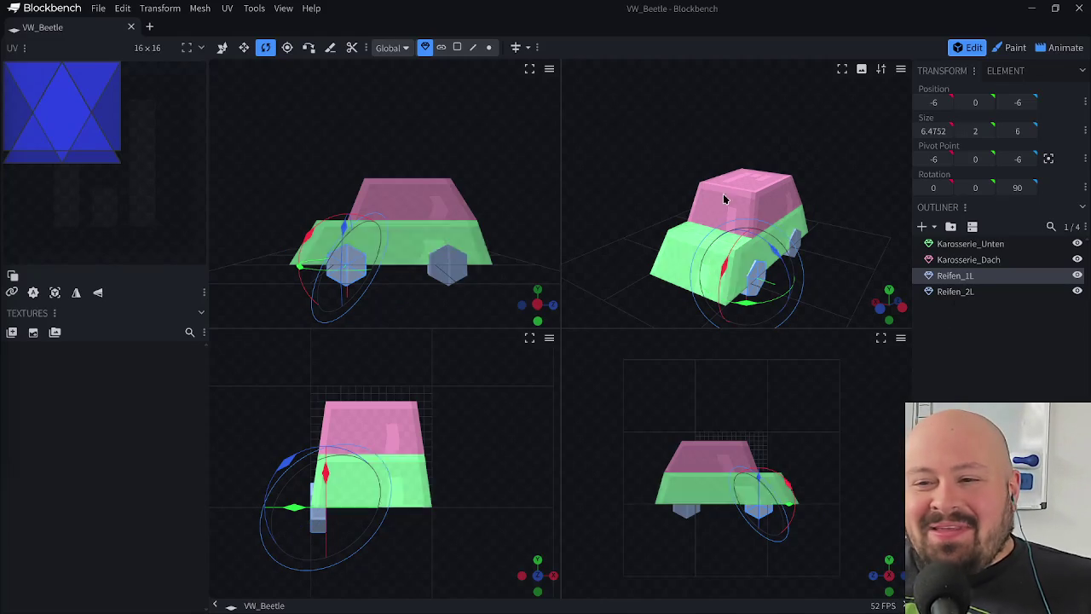
{"action": "left_click", "coordinate": [1011, 49]}
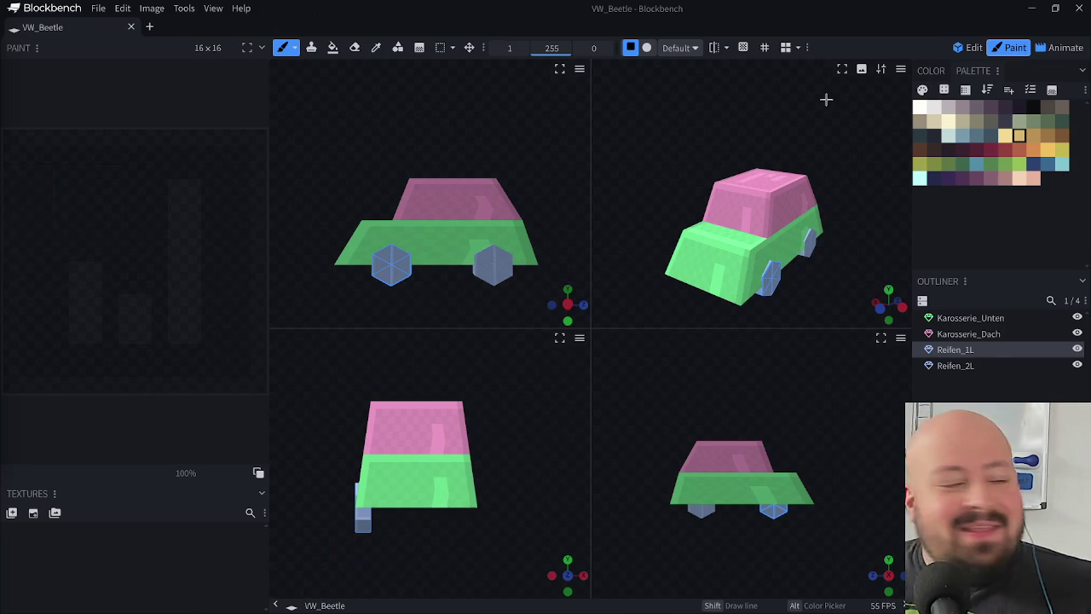
- Create a new blank animation named 'Fahrerei', then return to the Edit workspace
{"action": "left_click", "coordinate": [1052, 48]}
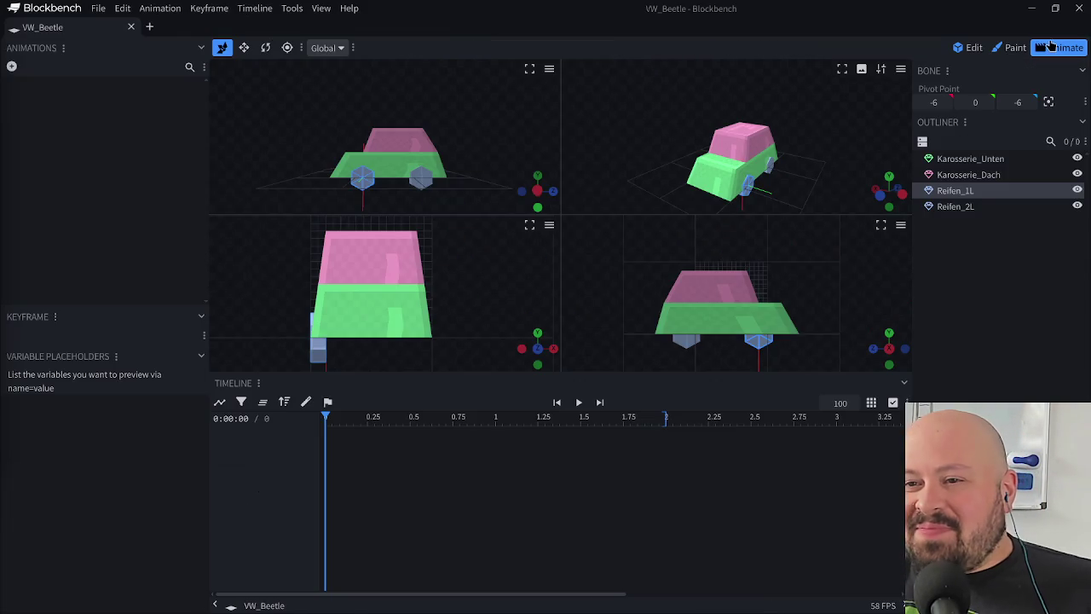
{"action": "left_click", "coordinate": [959, 209]}
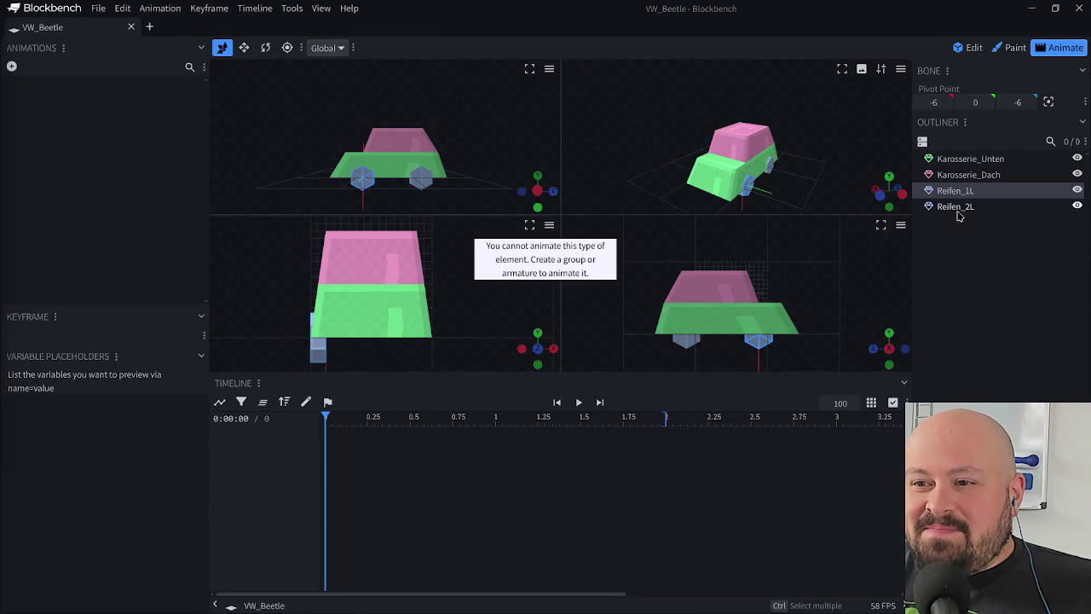
{"action": "left_click", "coordinate": [969, 215]}
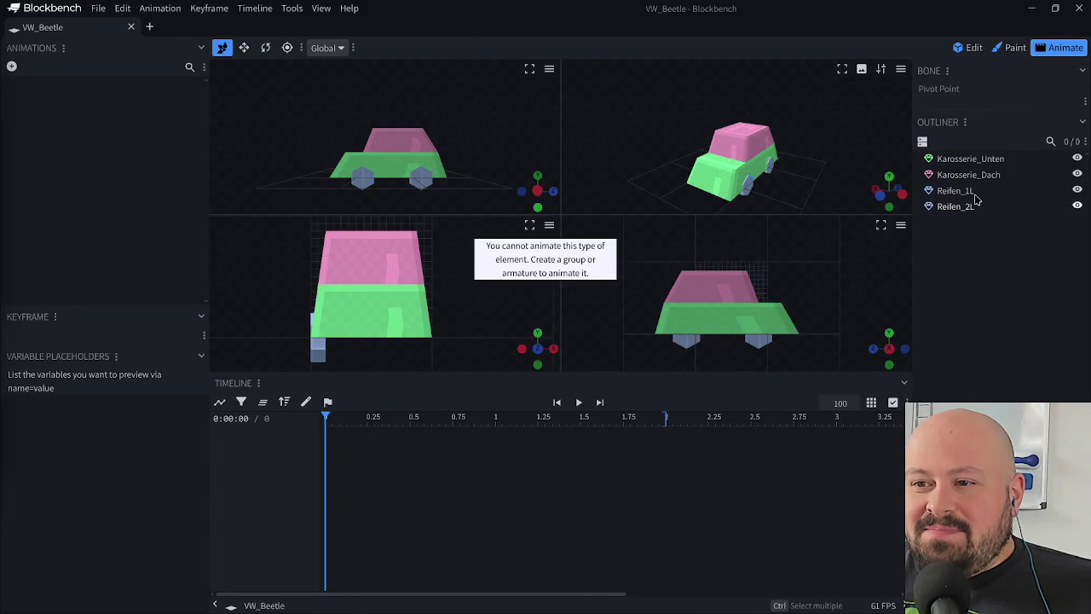
{"action": "left_click", "coordinate": [12, 68]}
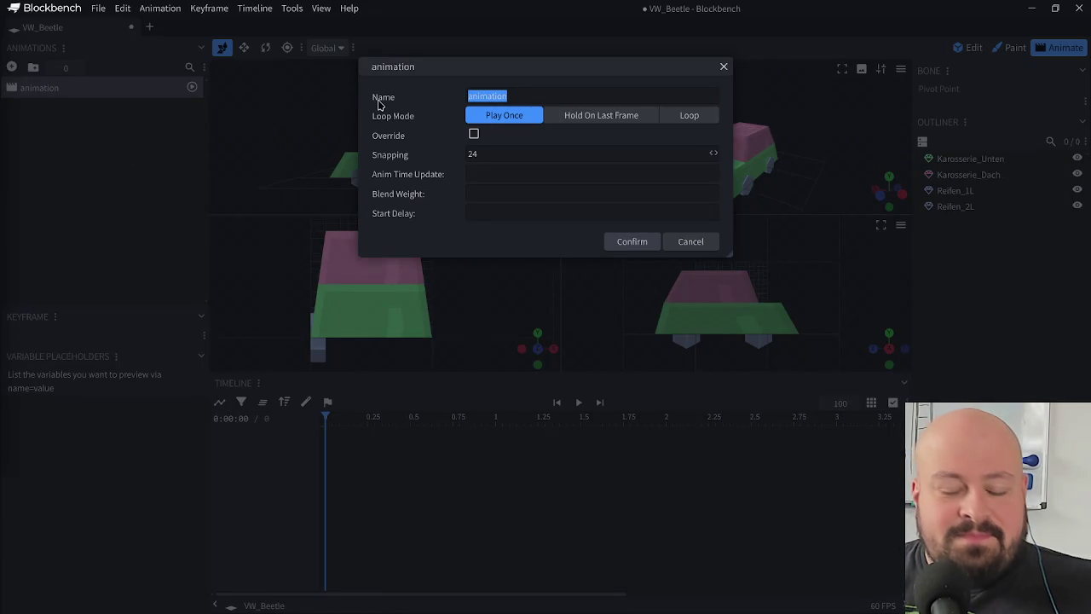
{"action": "type", "text": "Drehe"}
{"action": "key", "text": "BackSpace"}
{"action": "key", "text": "BackSpace"}
{"action": "key", "text": "BackSpace"}
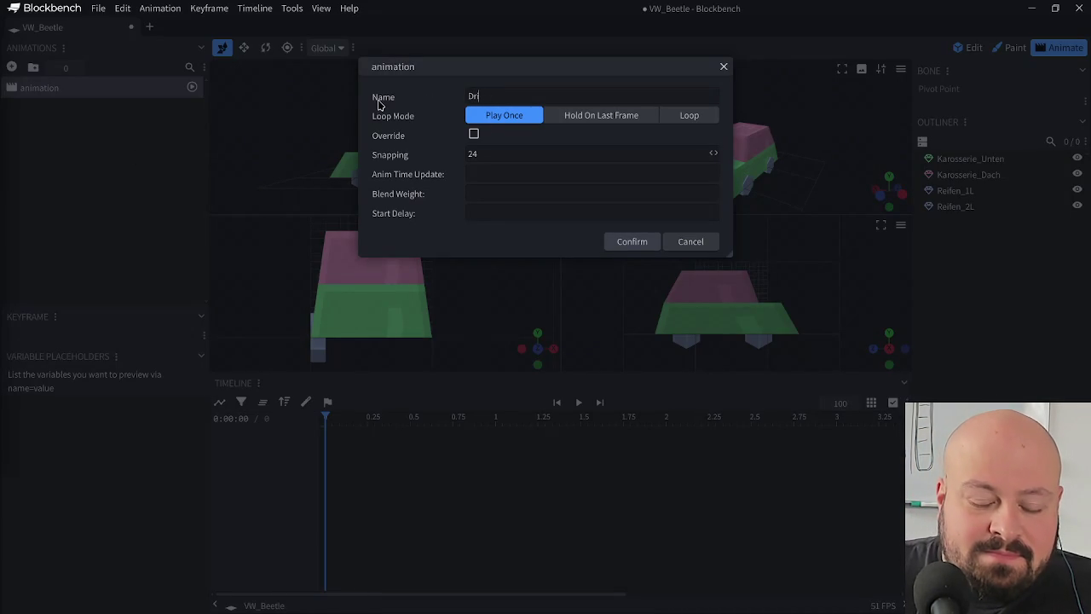
{"action": "type", "text": "ahrerei"}
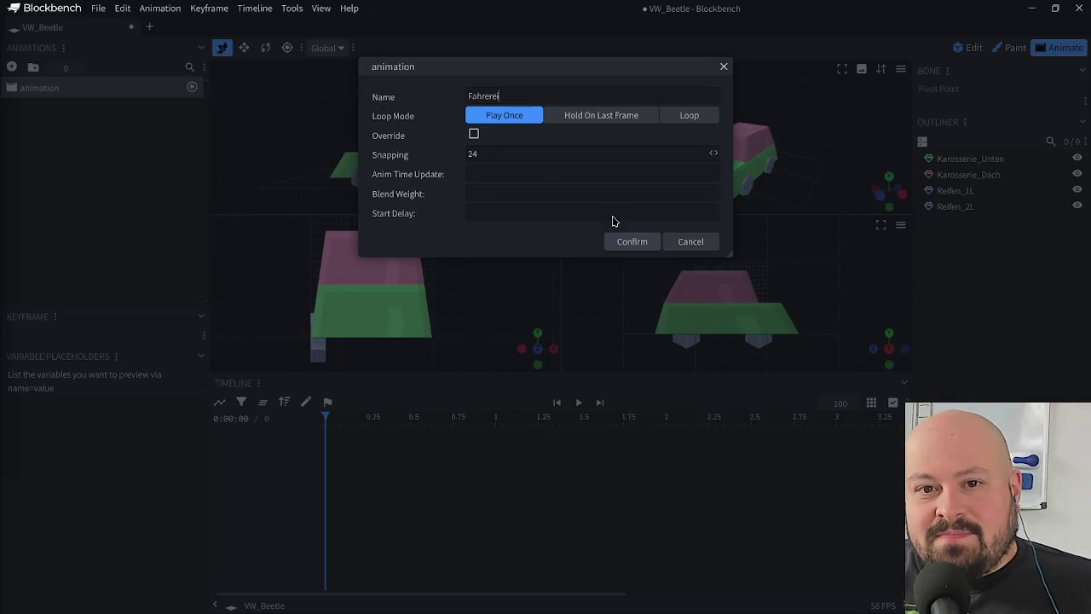
{"action": "left_click", "coordinate": [624, 242]}
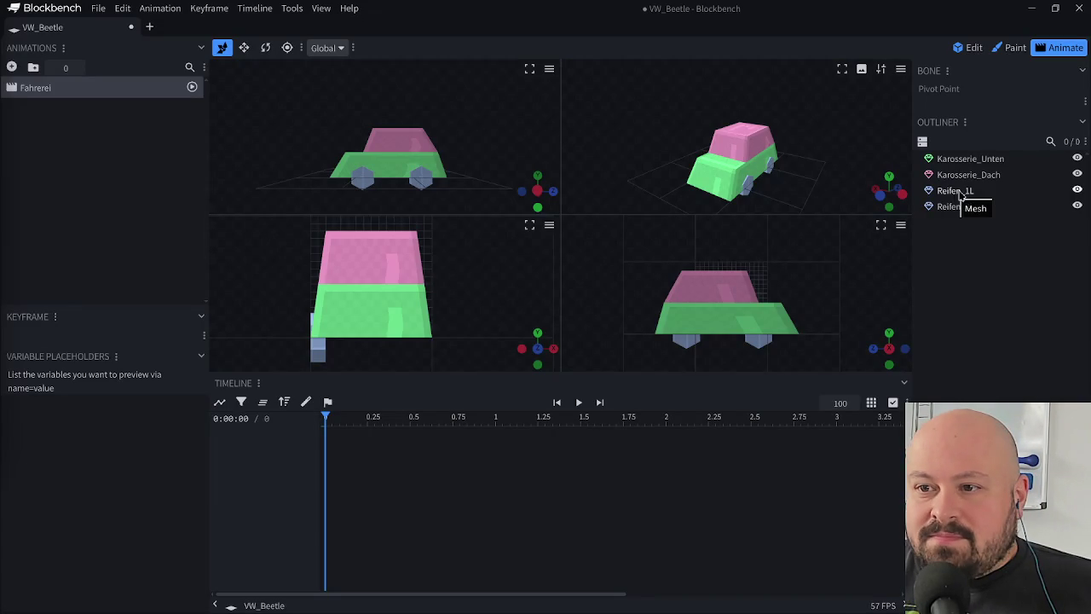
{"action": "left_click", "coordinate": [973, 49]}
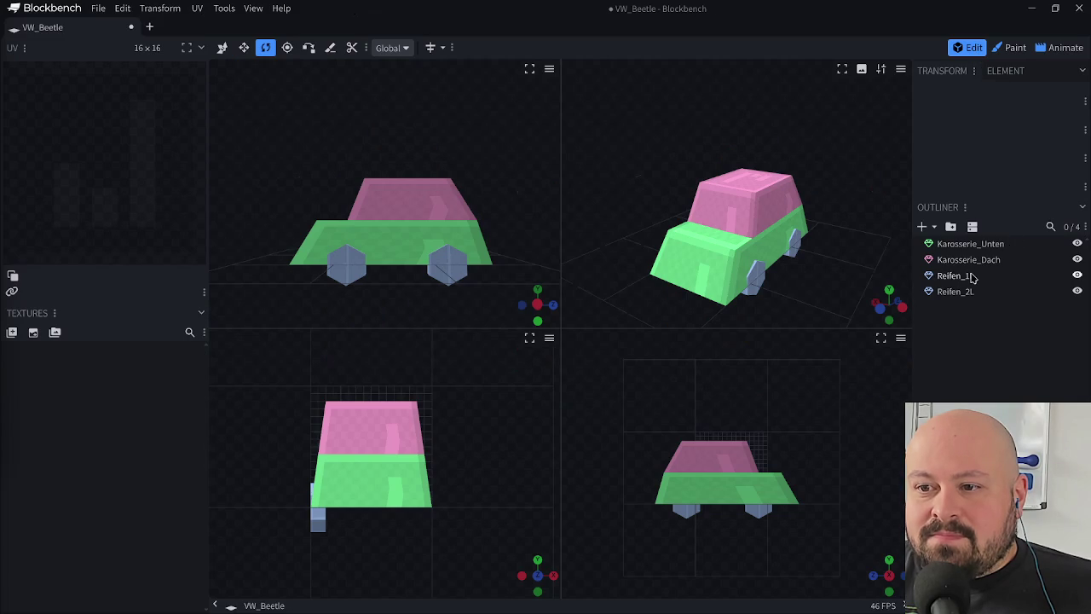
- Put the Reifen_1L wheel into a new group2 and delete the leftover empty group
{"action": "left_click", "coordinate": [952, 275]}
{"action": "left_click", "coordinate": [990, 327]}
{"action": "left_click", "coordinate": [950, 226]}
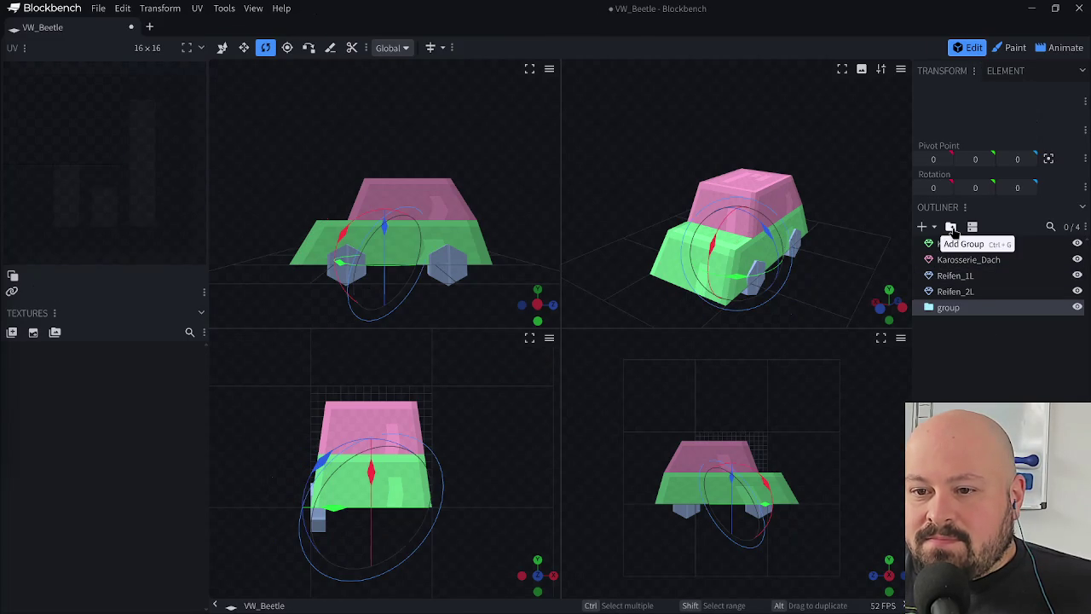
{"action": "left_click", "coordinate": [901, 306]}
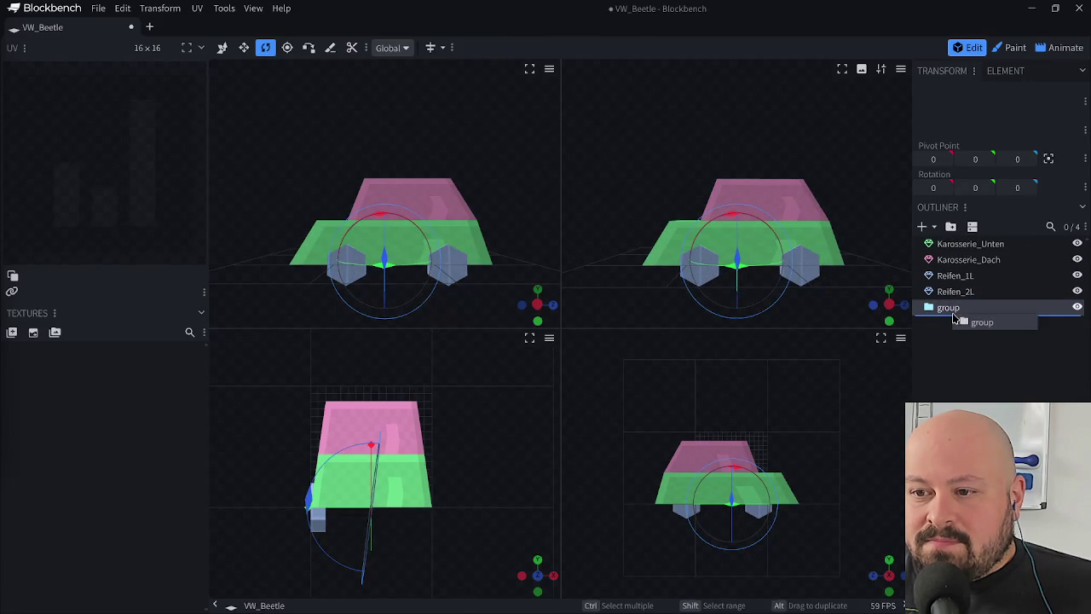
{"action": "left_click", "coordinate": [955, 277]}
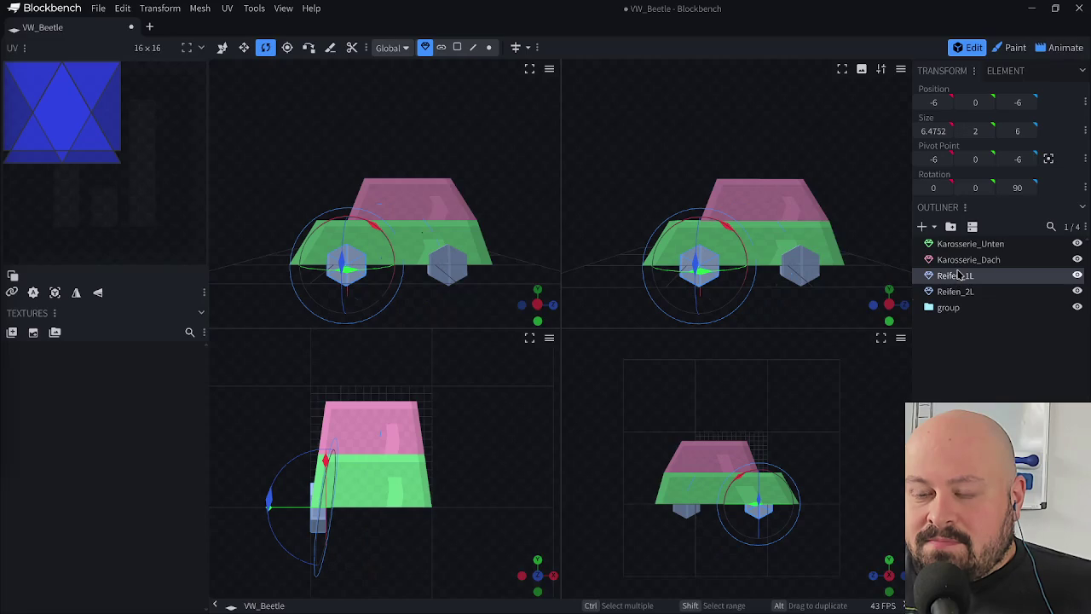
{"action": "left_click", "coordinate": [950, 226]}
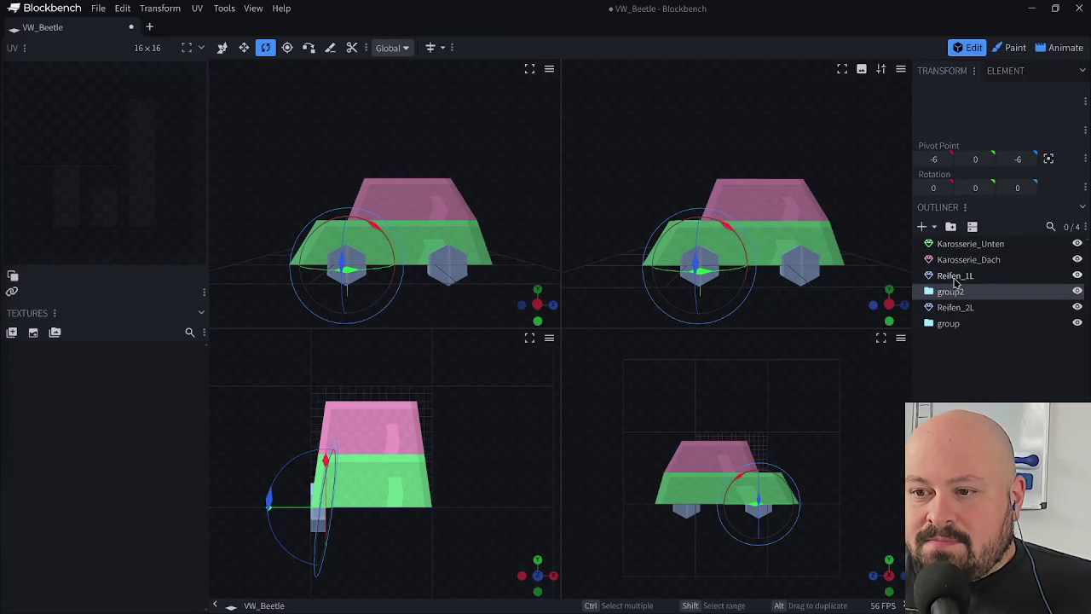
{"action": "left_click", "coordinate": [956, 277]}
{"action": "left_click", "coordinate": [953, 291]}
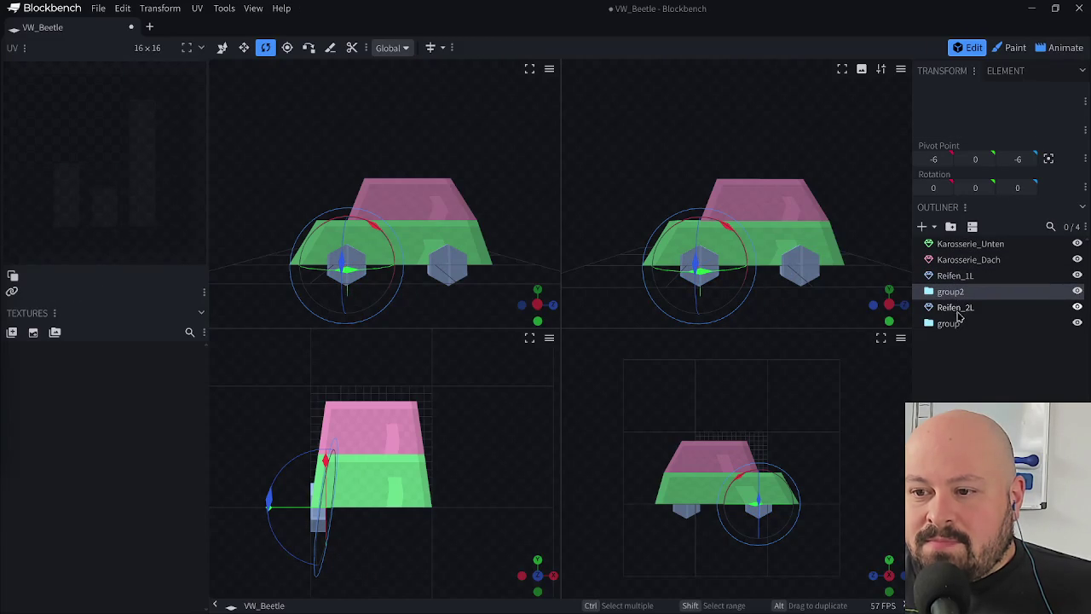
{"action": "left_click", "coordinate": [952, 322]}
{"action": "key", "text": "Delete"}
{"action": "left_click_drag", "start_coordinate": [958, 281], "coordinate": [957, 294]}
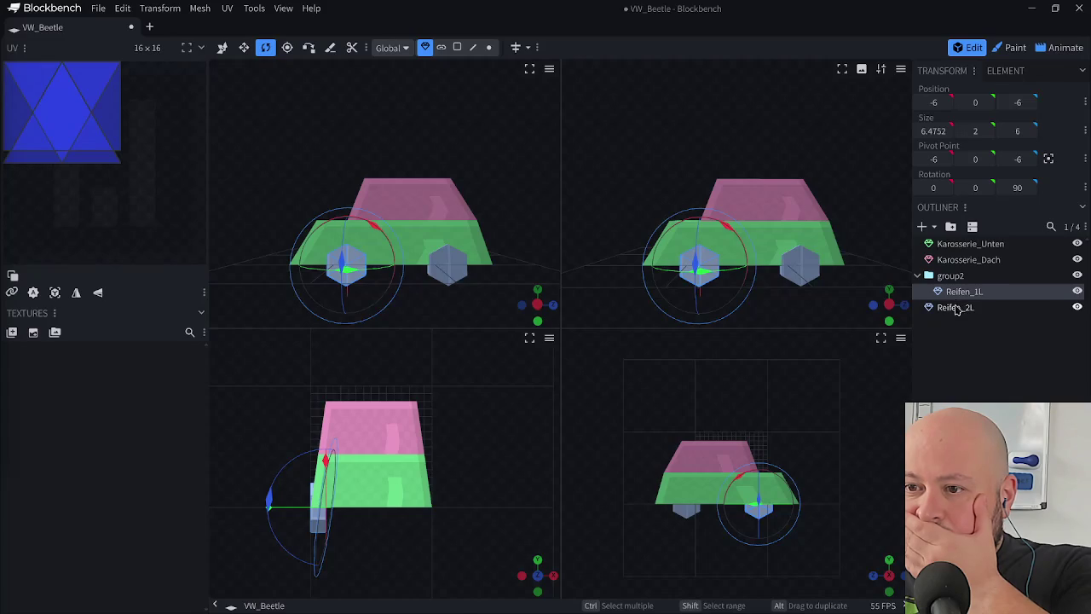
- Put Reifen_2L into its own new group and name that group Reifen_2L
{"action": "left_click", "coordinate": [956, 307]}
{"action": "left_click", "coordinate": [950, 226]}
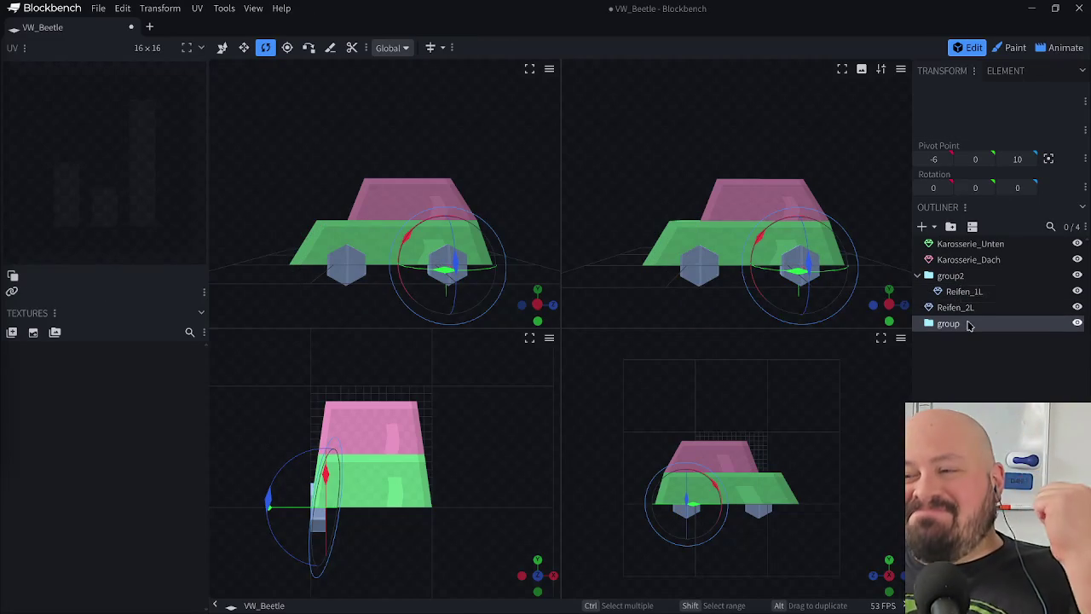
{"action": "left_click", "coordinate": [959, 307]}
{"action": "left_click_drag", "start_coordinate": [956, 326], "coordinate": [956, 325]}
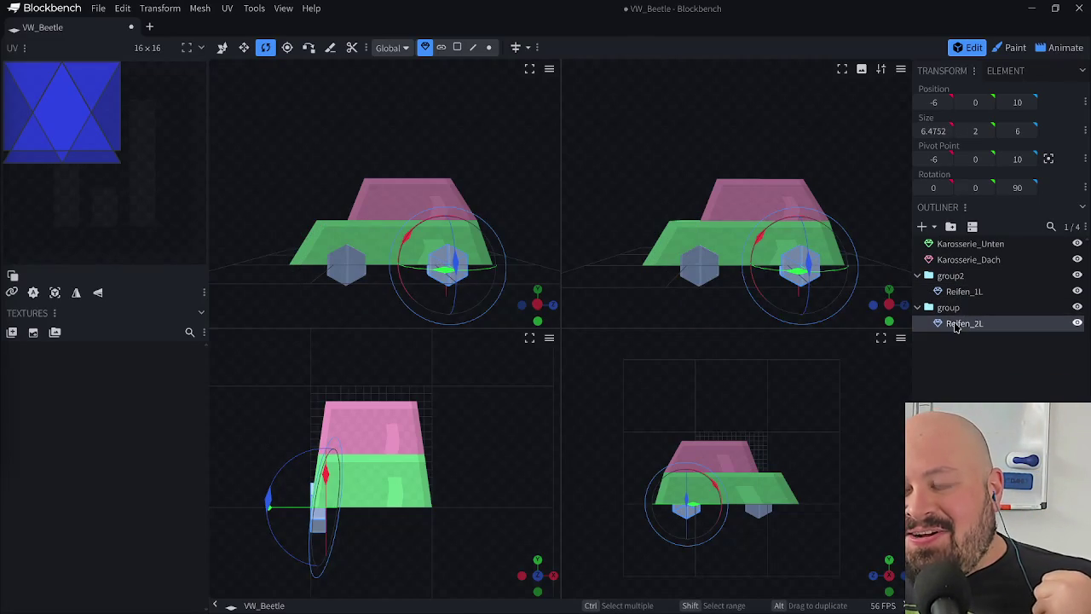
{"action": "double_click", "coordinate": [949, 307]}
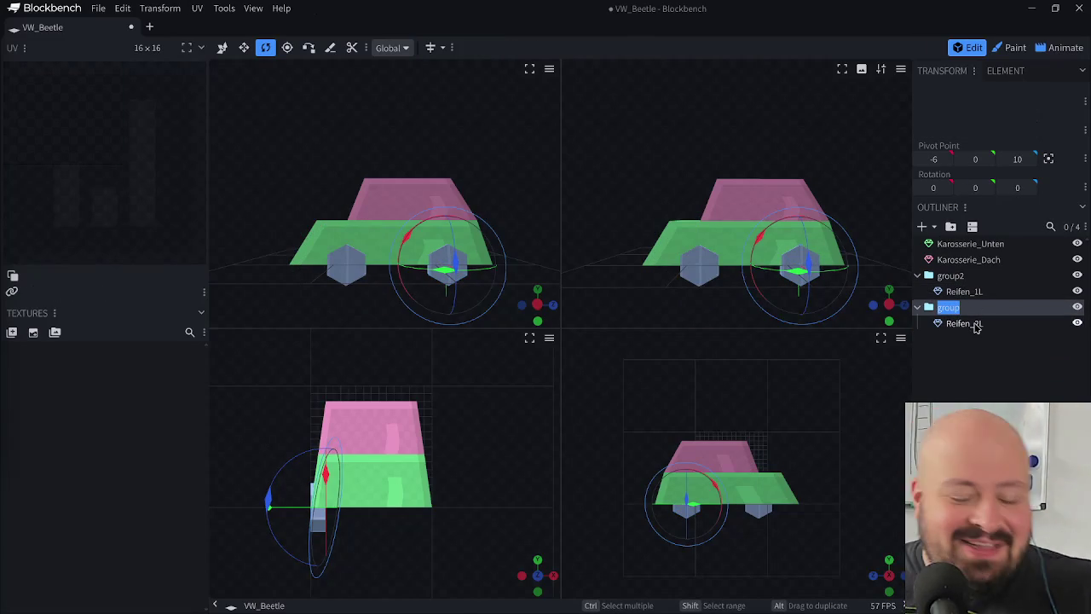
{"action": "type", "text": "Reifen_2L"}
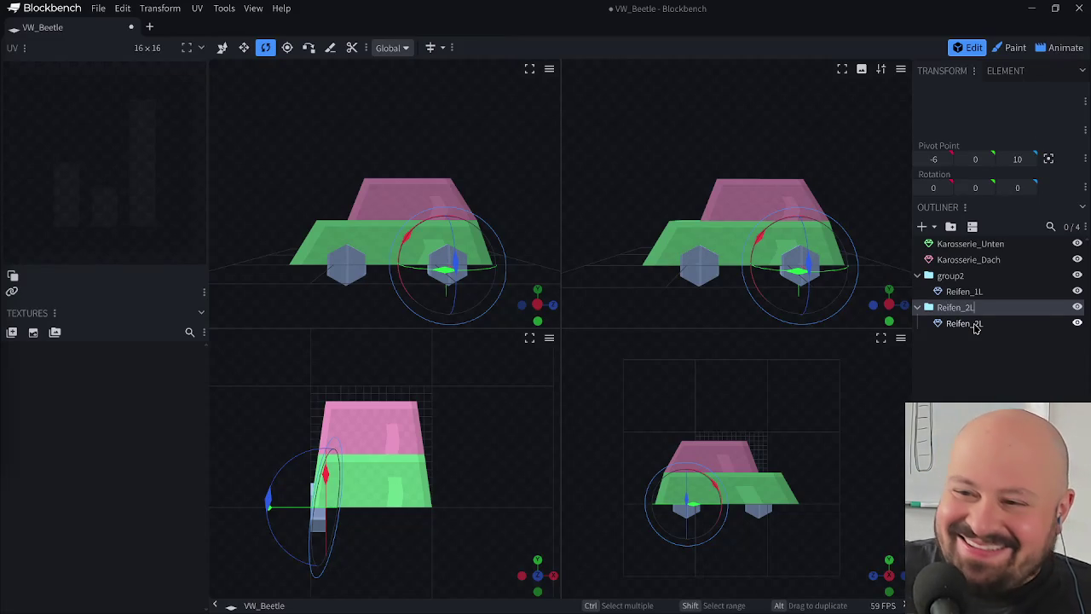
{"action": "left_click", "coordinate": [964, 290]}
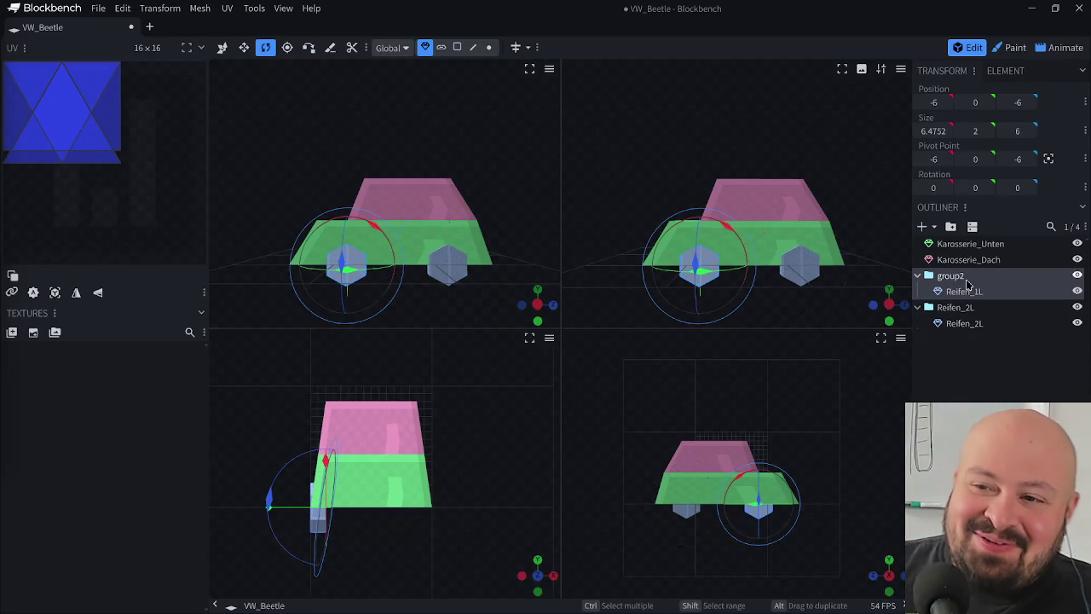
- Rename group2 to Reifen_1L, switch to Animate mode and save the project
{"action": "left_click", "coordinate": [970, 275]}
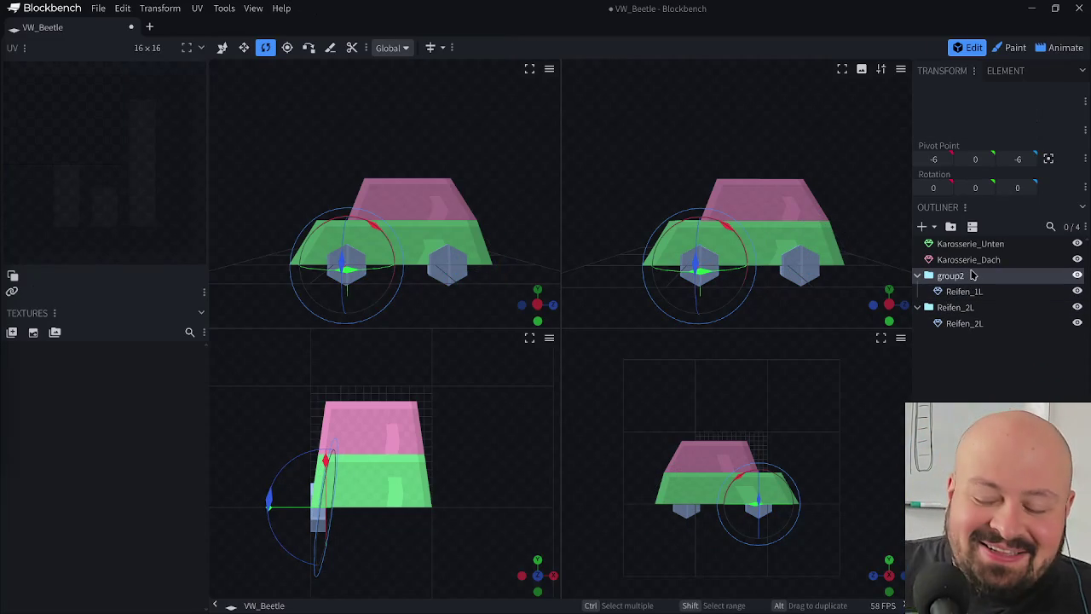
{"action": "left_click", "coordinate": [954, 286]}
{"action": "double_click", "coordinate": [952, 277]}
{"action": "type", "text": "Reifen_"}
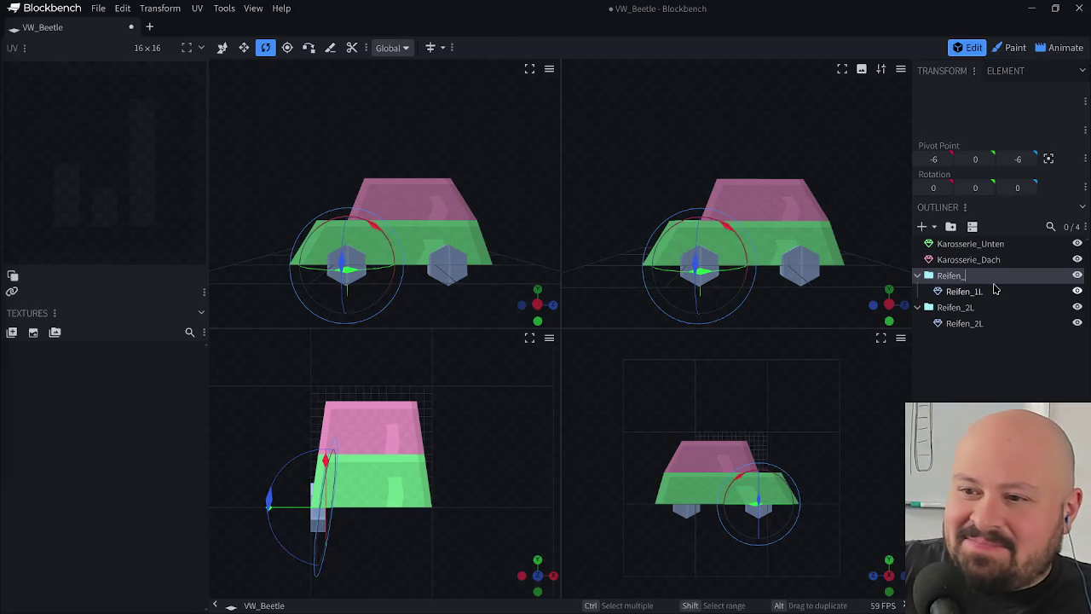
{"action": "type", "text": "1L"}
{"action": "key", "text": "Return"}
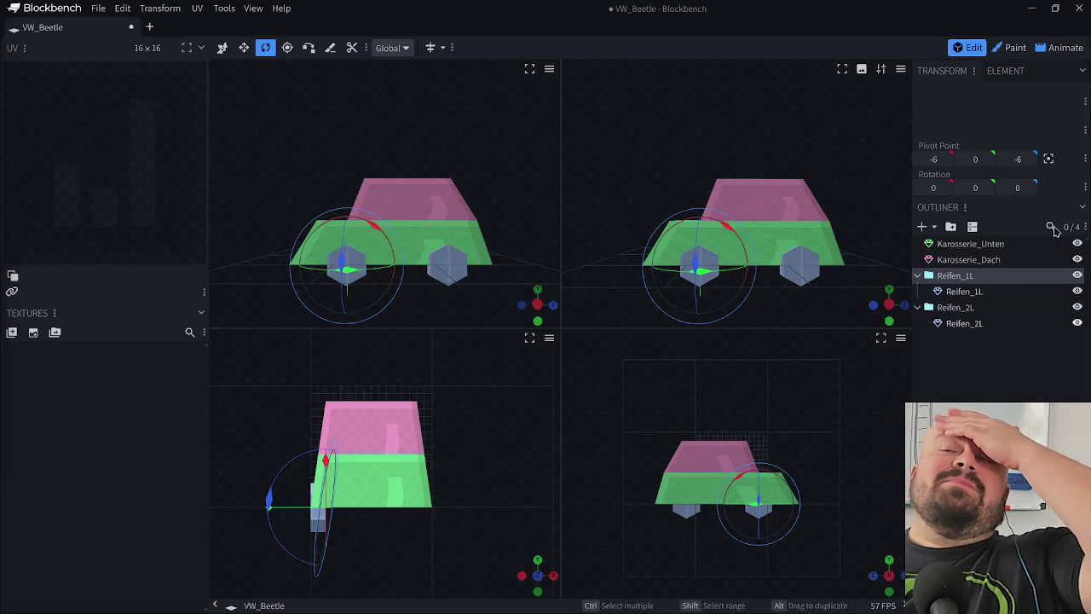
{"action": "left_click", "coordinate": [1059, 49]}
{"action": "key", "text": "ctrl+s"}
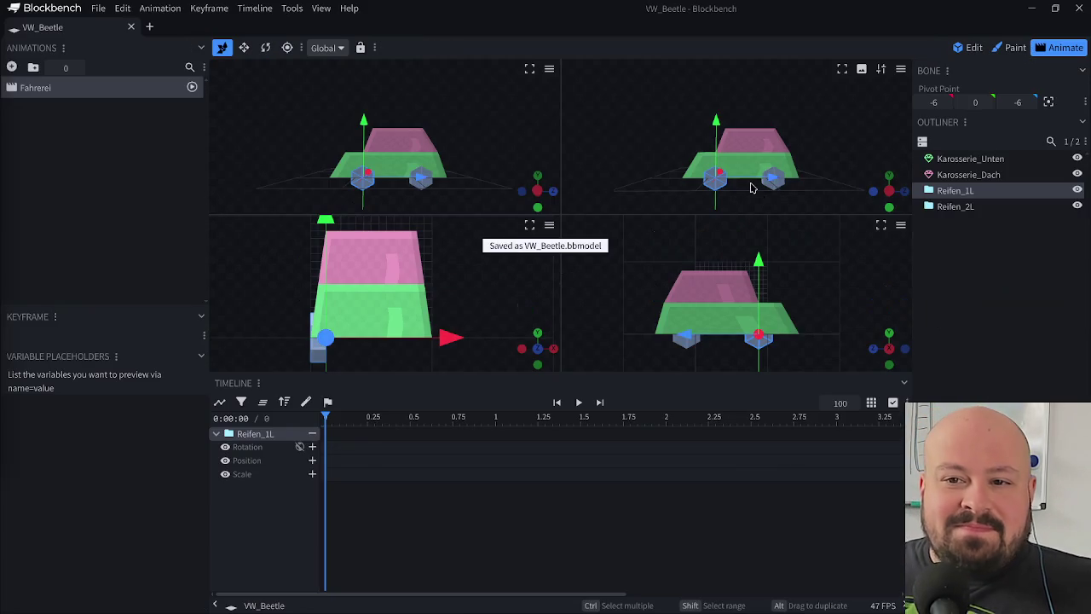
- In Fahrerei, key a 0, 0, 0 rotation at time 0 for Reifen_1L and Reifen_2L
{"action": "left_click", "coordinate": [120, 88]}
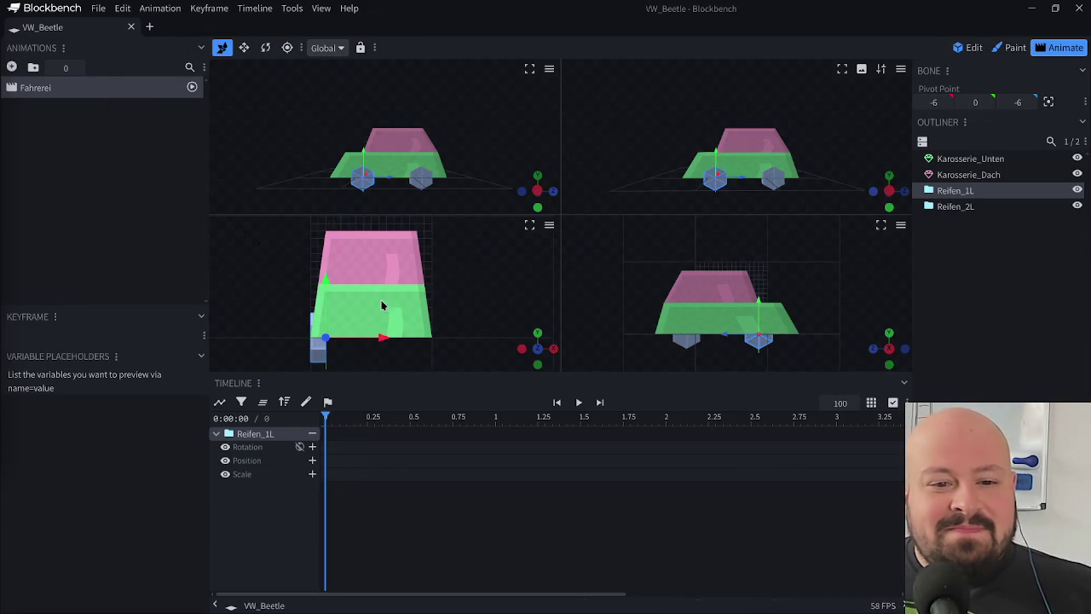
{"action": "left_click", "coordinate": [955, 207]}
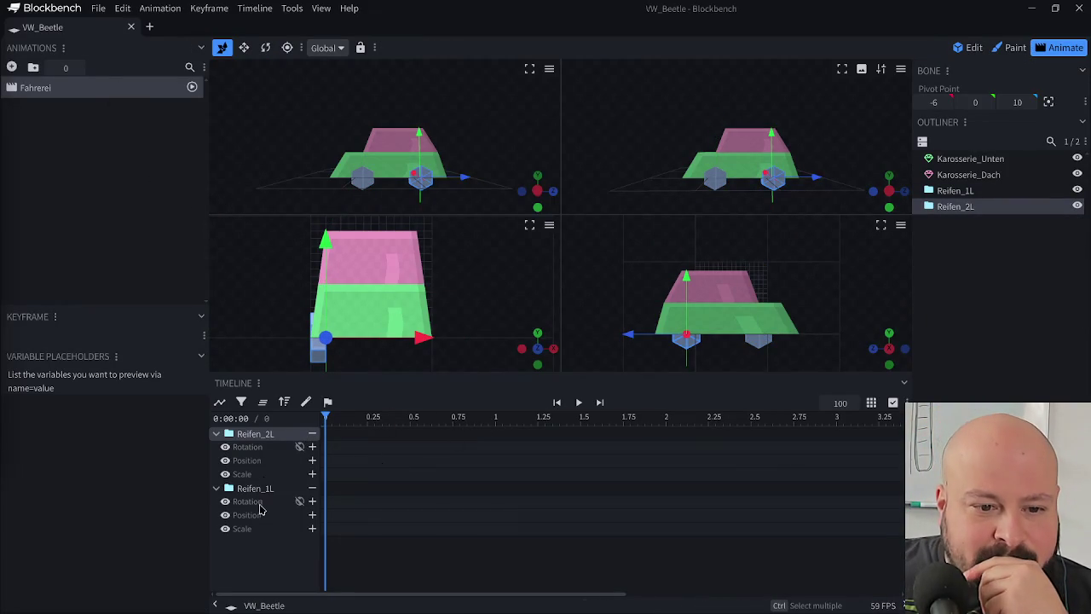
{"action": "left_click", "coordinate": [312, 501]}
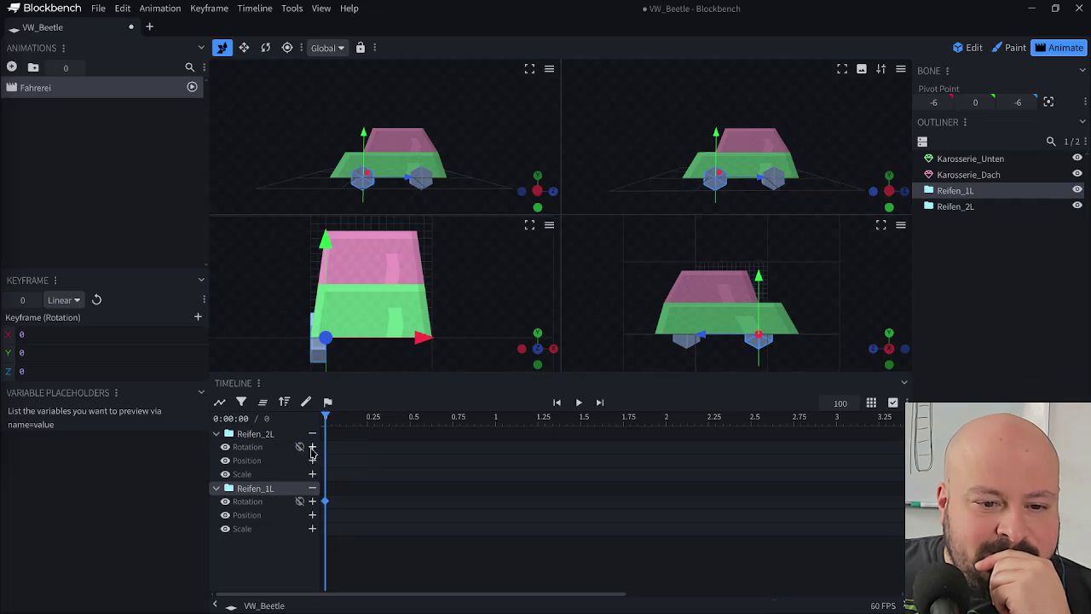
{"action": "left_click", "coordinate": [312, 446]}
{"action": "left_click_drag", "start_coordinate": [360, 418], "coordinate": [574, 415]}
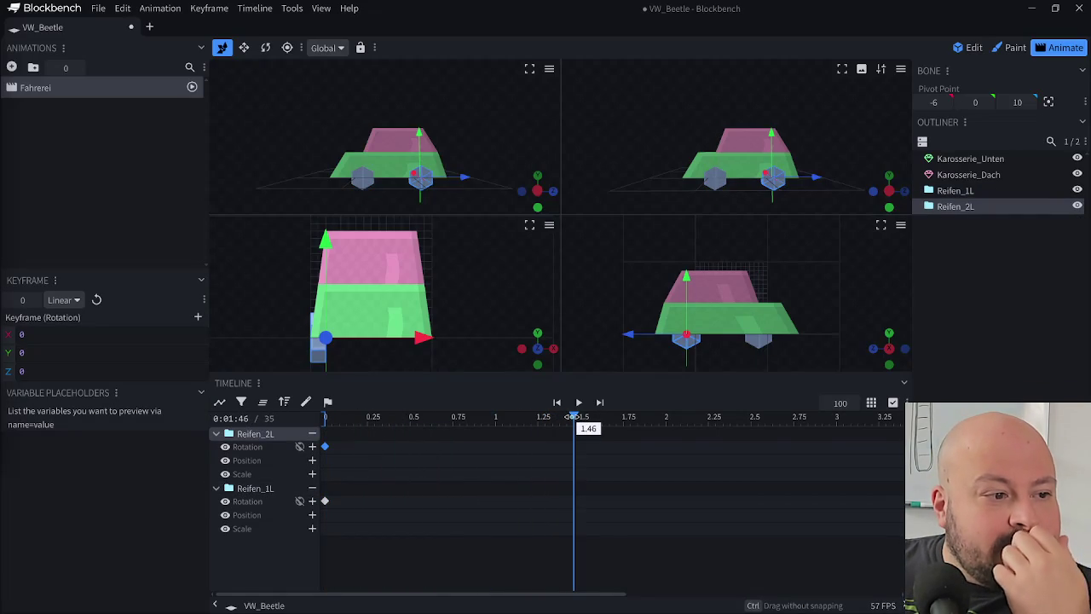
{"action": "mouse_move", "coordinate": [574, 416]}
{"action": "left_mouse_down"}
{"action": "mouse_move", "coordinate": [331, 439]}
{"action": "mouse_move", "coordinate": [571, 435]}
{"action": "mouse_move", "coordinate": [516, 436]}
{"action": "mouse_move", "coordinate": [581, 454]}
{"action": "mouse_move", "coordinate": [281, 470]}
{"action": "mouse_move", "coordinate": [312, 479]}
{"action": "mouse_move", "coordinate": [511, 475]}
{"action": "left_mouse_up"}
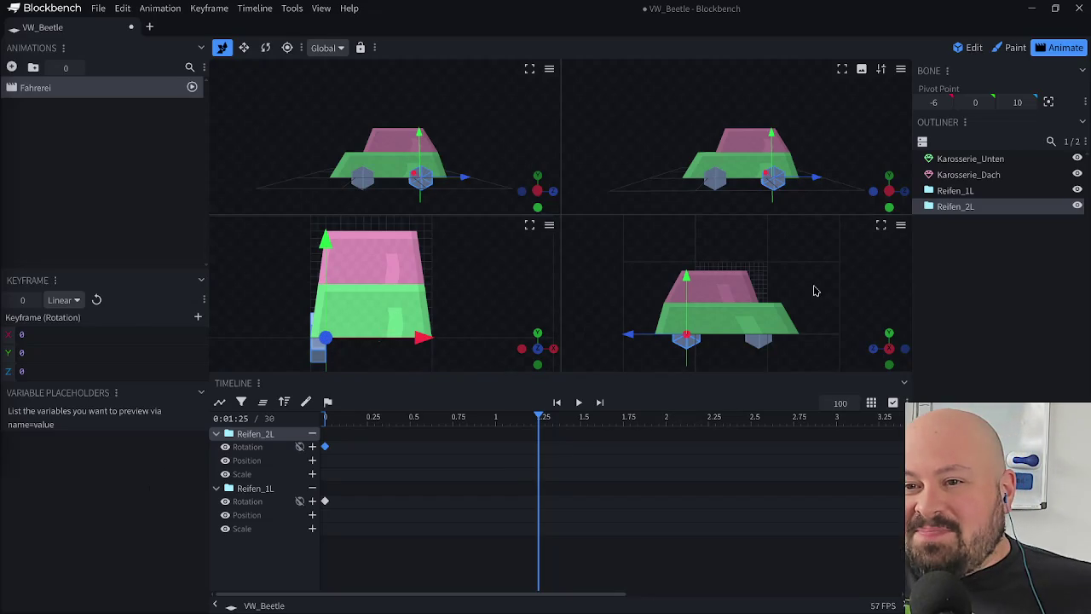
- Try rotating Reifen_1L, undo that rotation, and save the project
{"action": "left_click_drag", "start_coordinate": [597, 159], "coordinate": [667, 185]}
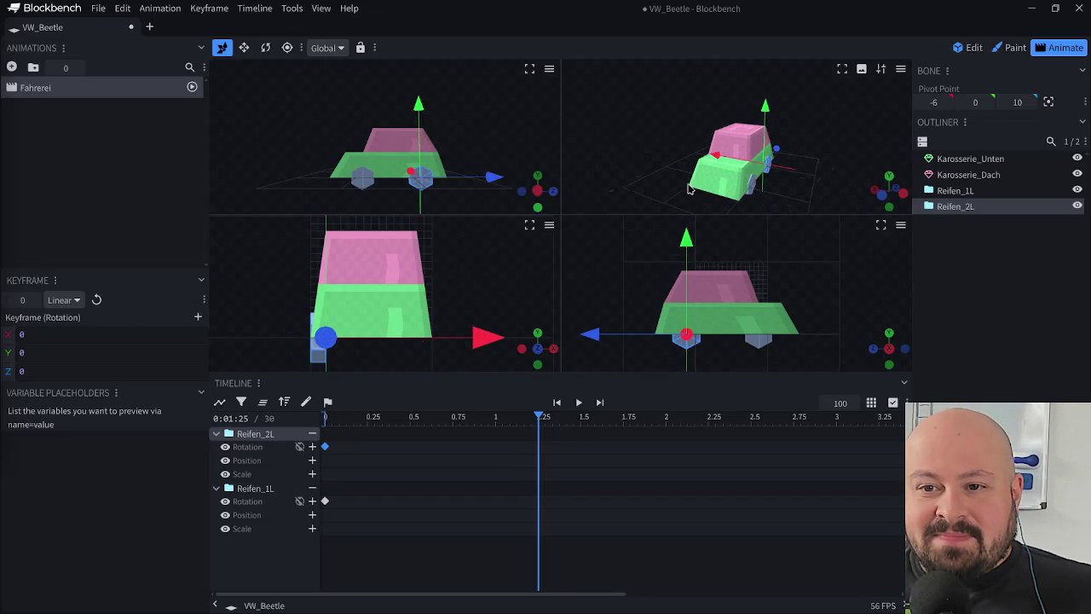
{"action": "left_click", "coordinate": [974, 193]}
{"action": "left_click", "coordinate": [971, 207]}
{"action": "left_click", "coordinate": [980, 193]}
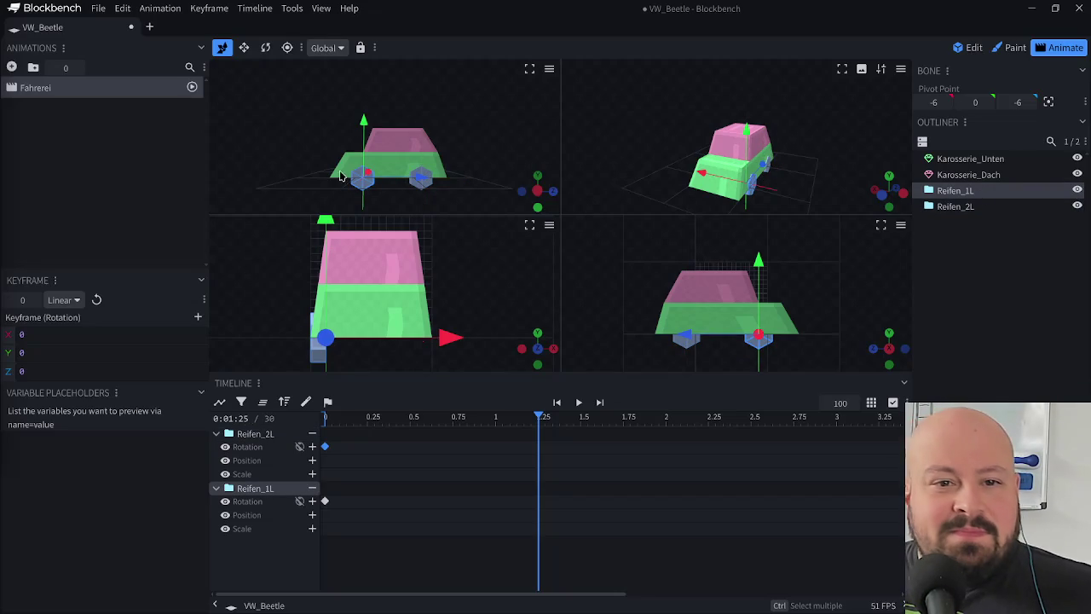
{"action": "key", "text": "r"}
{"action": "mouse_move", "coordinate": [398, 147]}
{"action": "left_mouse_down"}
{"action": "mouse_move", "coordinate": [312, 199]}
{"action": "mouse_move", "coordinate": [328, 149]}
{"action": "left_mouse_up"}
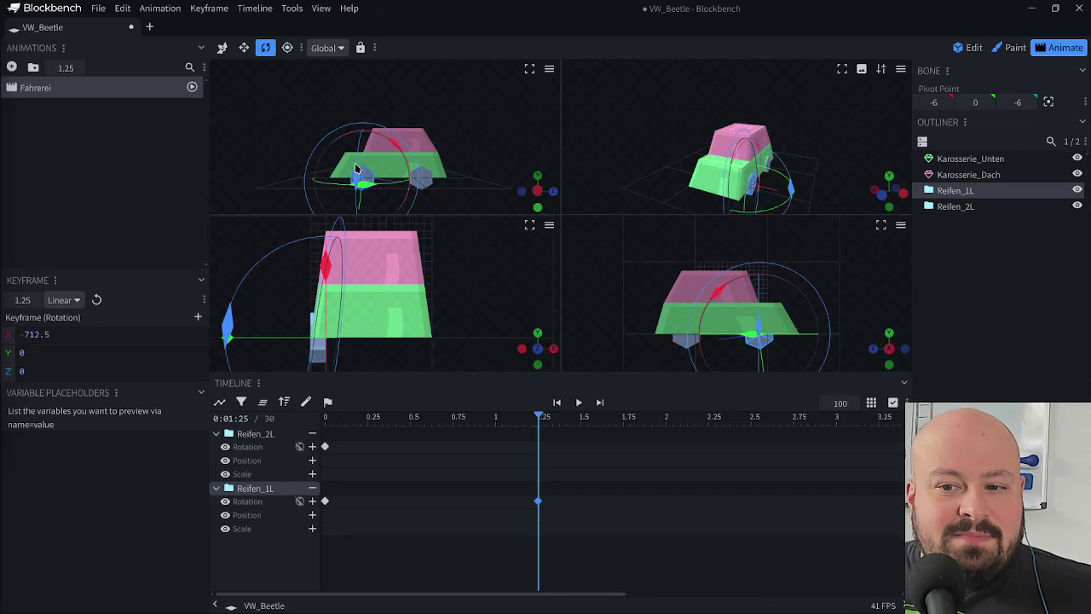
{"action": "key", "text": "ctrl+z"}
{"action": "key", "text": "v"}
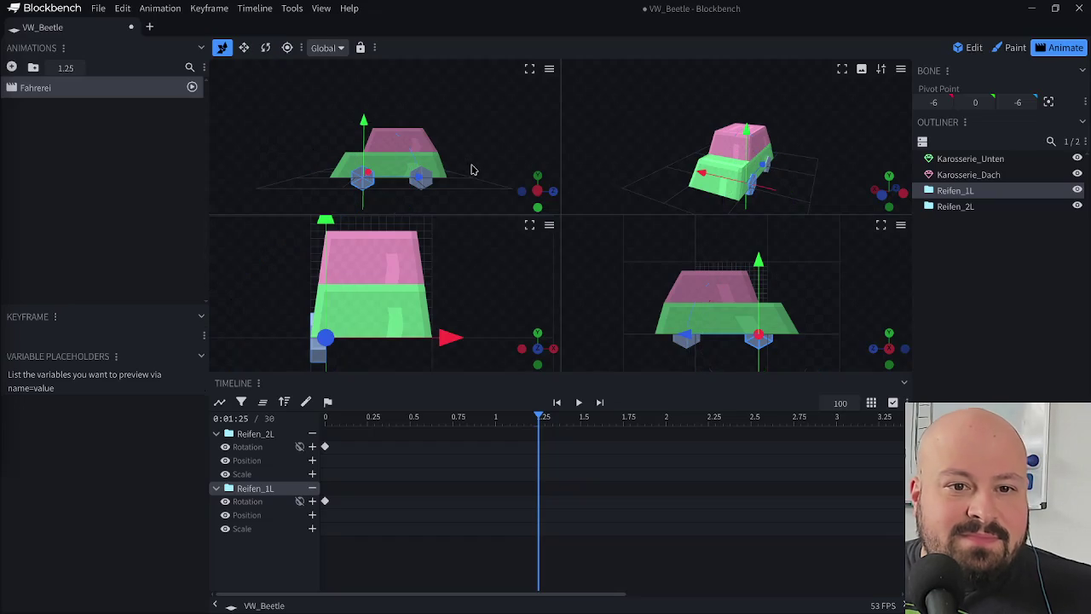
{"action": "key", "text": "ctrl+s"}
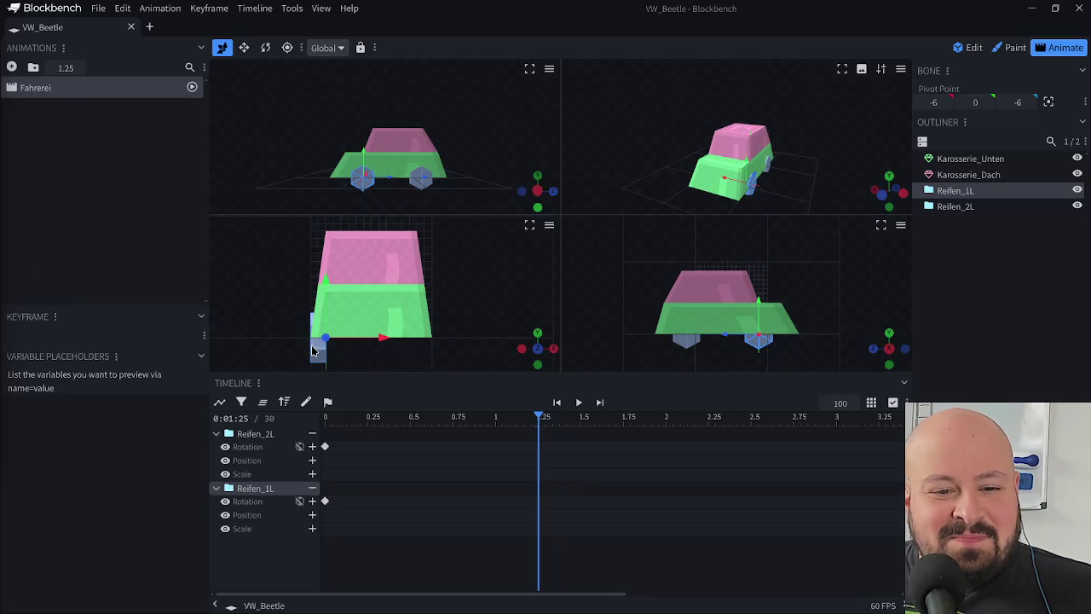
- Key Reifen_1L's rotation at 1.29 s with its X rotation set to -360
{"action": "left_click_drag", "start_coordinate": [542, 417], "coordinate": [547, 418]}
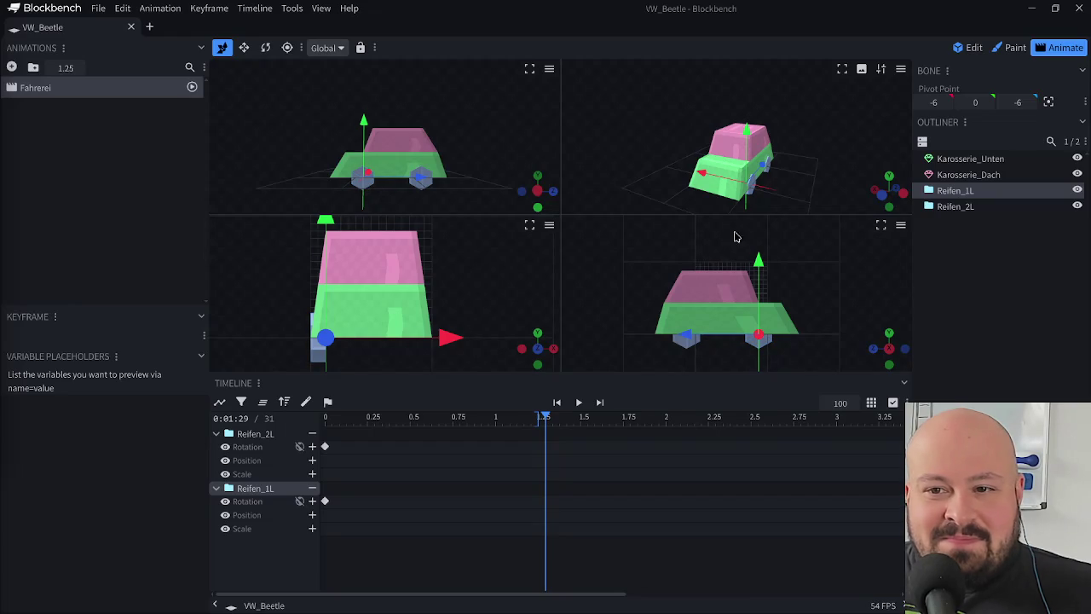
{"action": "key", "text": "r"}
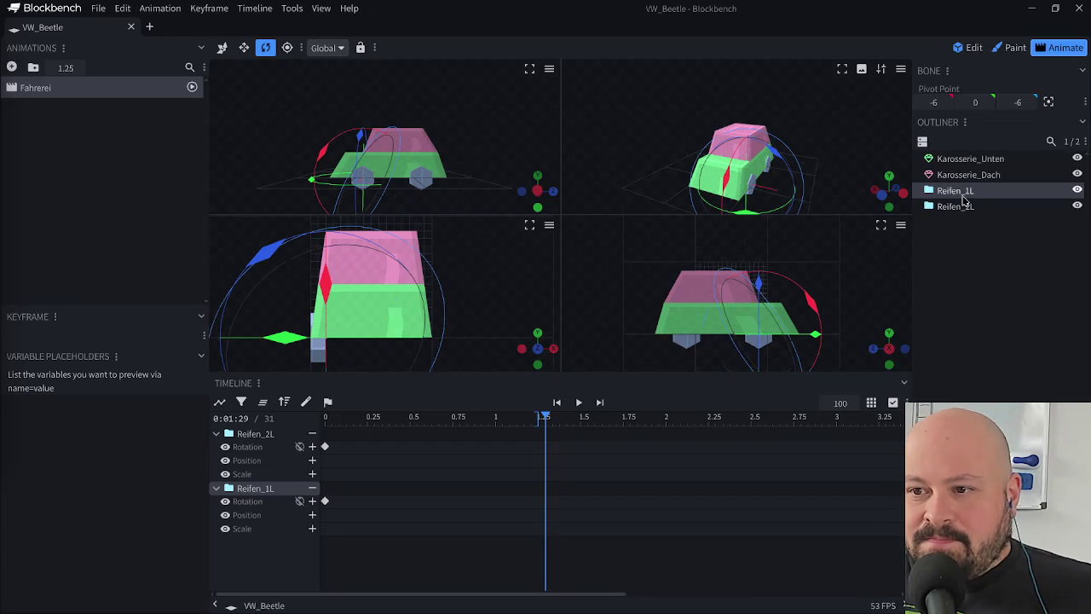
{"action": "left_click", "coordinate": [963, 196]}
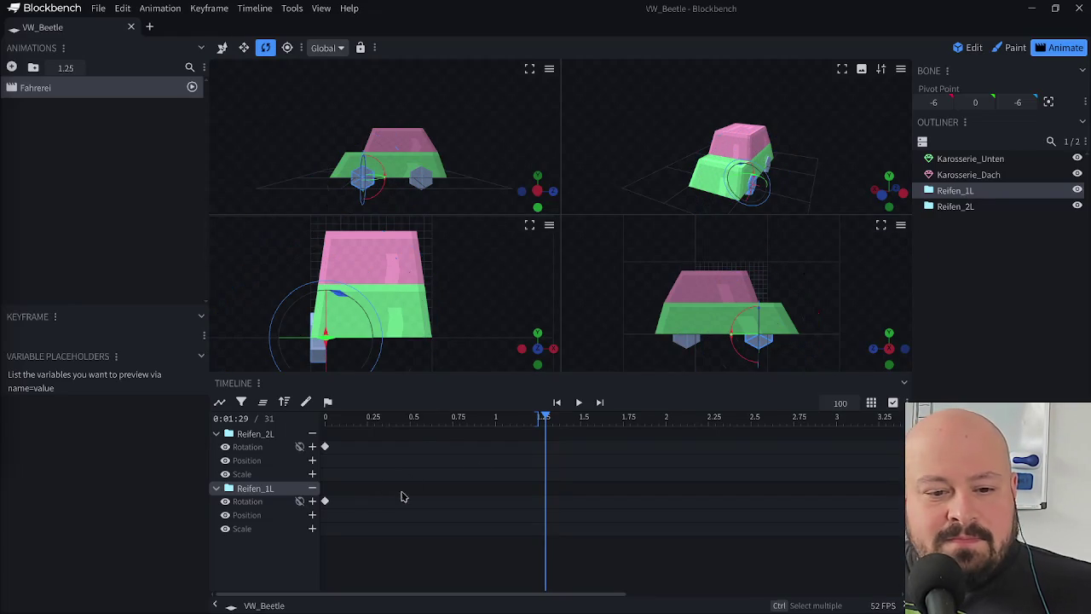
{"action": "mouse_move", "coordinate": [847, 188]}
{"action": "left_mouse_down"}
{"action": "mouse_move", "coordinate": [824, 294]}
{"action": "mouse_move", "coordinate": [771, 388]}
{"action": "mouse_move", "coordinate": [682, 298]}
{"action": "left_mouse_up"}
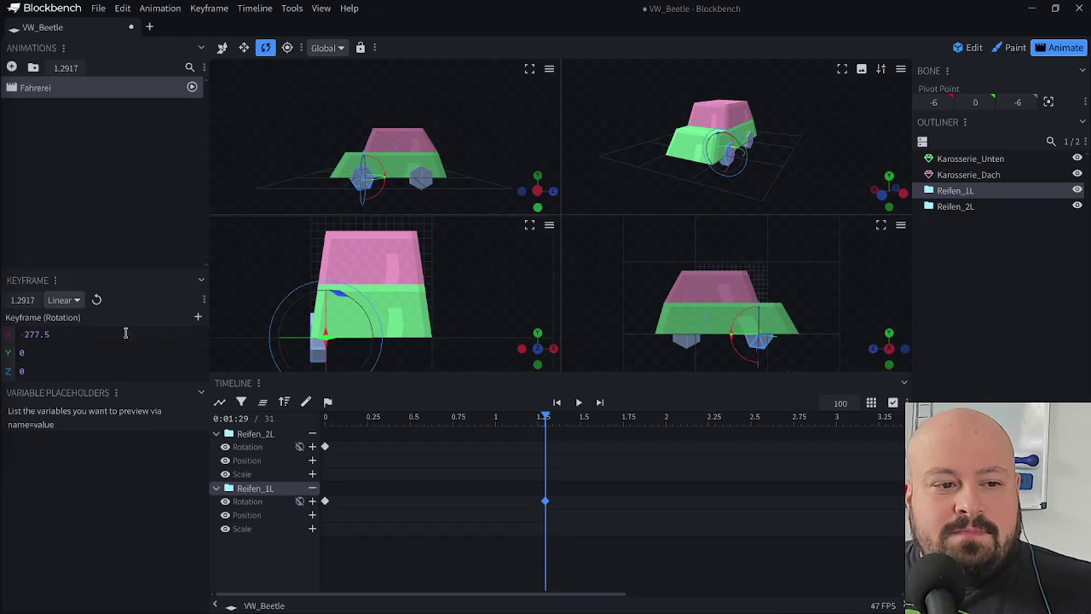
{"action": "left_click_drag", "start_coordinate": [73, 336], "coordinate": [30, 335]}
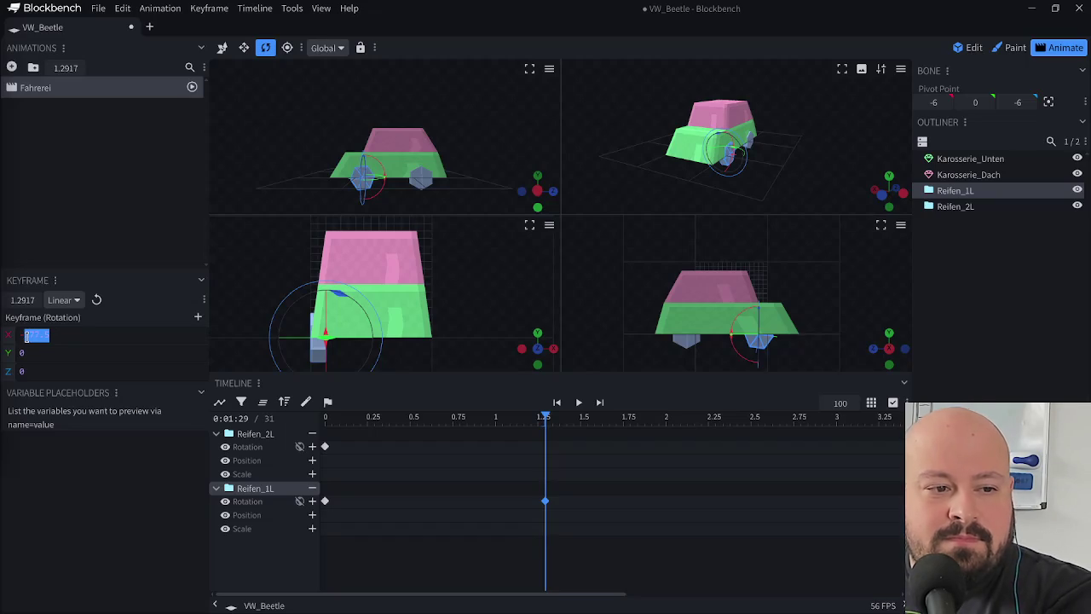
{"action": "type", "text": "-360"}
{"action": "left_click", "coordinate": [412, 461]}
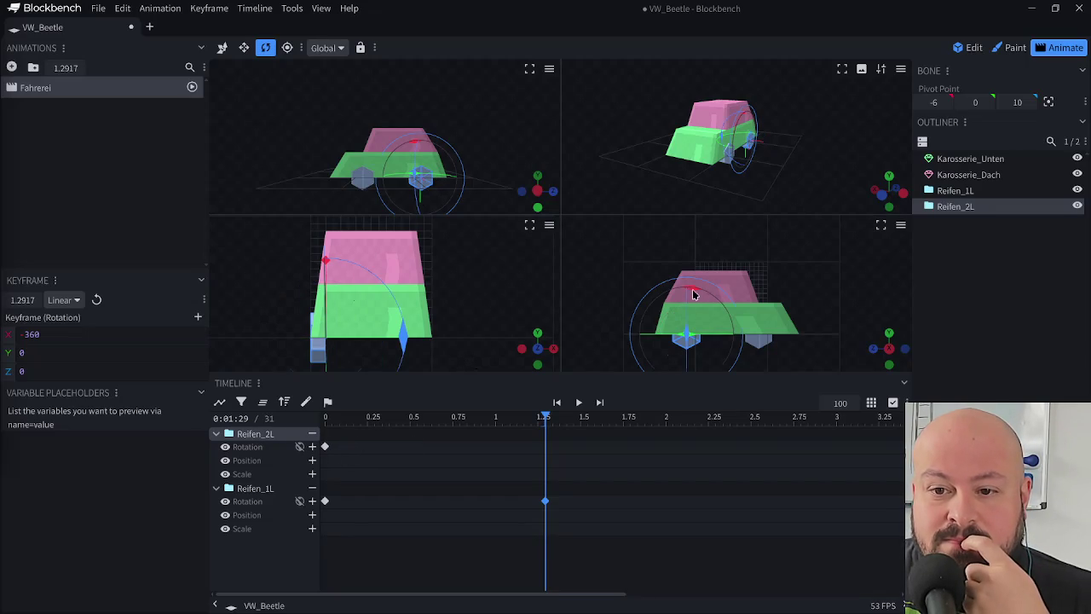
- Rotate Reifen_2L on X to key -360 at 1.29 s, then scrub the timeline to preview
{"action": "mouse_move", "coordinate": [692, 294]}
{"action": "left_mouse_down"}
{"action": "mouse_move", "coordinate": [676, 368]}
{"action": "mouse_move", "coordinate": [612, 360]}
{"action": "mouse_move", "coordinate": [622, 307]}
{"action": "mouse_move", "coordinate": [692, 311]}
{"action": "mouse_move", "coordinate": [699, 330]}
{"action": "mouse_move", "coordinate": [707, 282]}
{"action": "mouse_move", "coordinate": [699, 287]}
{"action": "left_mouse_up"}
{"action": "mouse_move", "coordinate": [384, 421]}
{"action": "left_mouse_down"}
{"action": "mouse_move", "coordinate": [326, 421]}
{"action": "mouse_move", "coordinate": [571, 424]}
{"action": "mouse_move", "coordinate": [354, 421]}
{"action": "mouse_move", "coordinate": [273, 402]}
{"action": "mouse_move", "coordinate": [478, 413]}
{"action": "mouse_move", "coordinate": [596, 403]}
{"action": "left_mouse_up"}
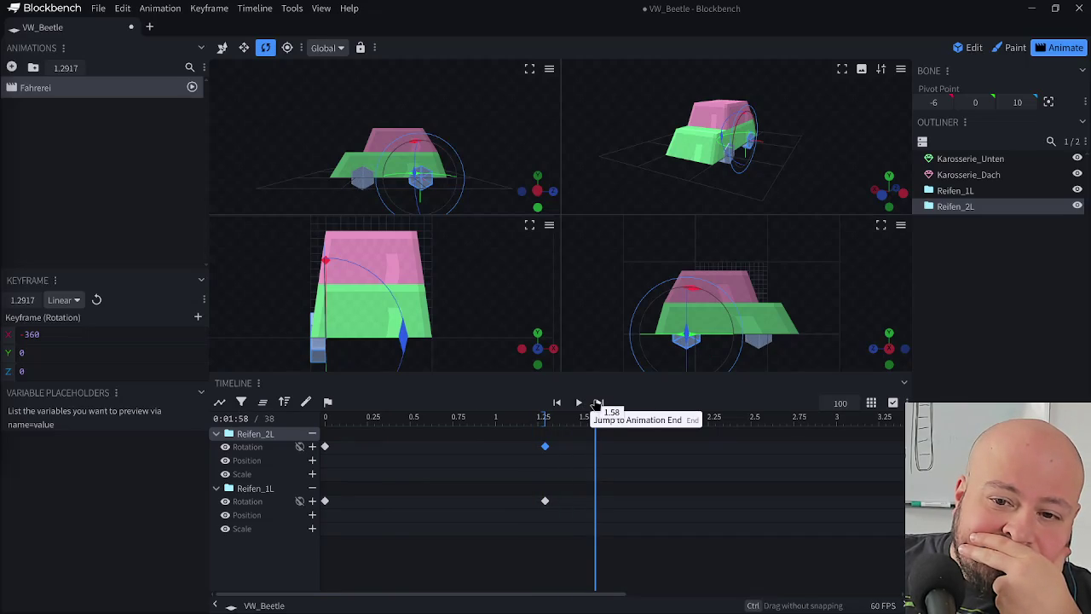
{"action": "mouse_move", "coordinate": [596, 402]}
{"action": "left_mouse_down"}
{"action": "mouse_move", "coordinate": [312, 402]}
{"action": "mouse_move", "coordinate": [454, 408]}
{"action": "left_mouse_up"}
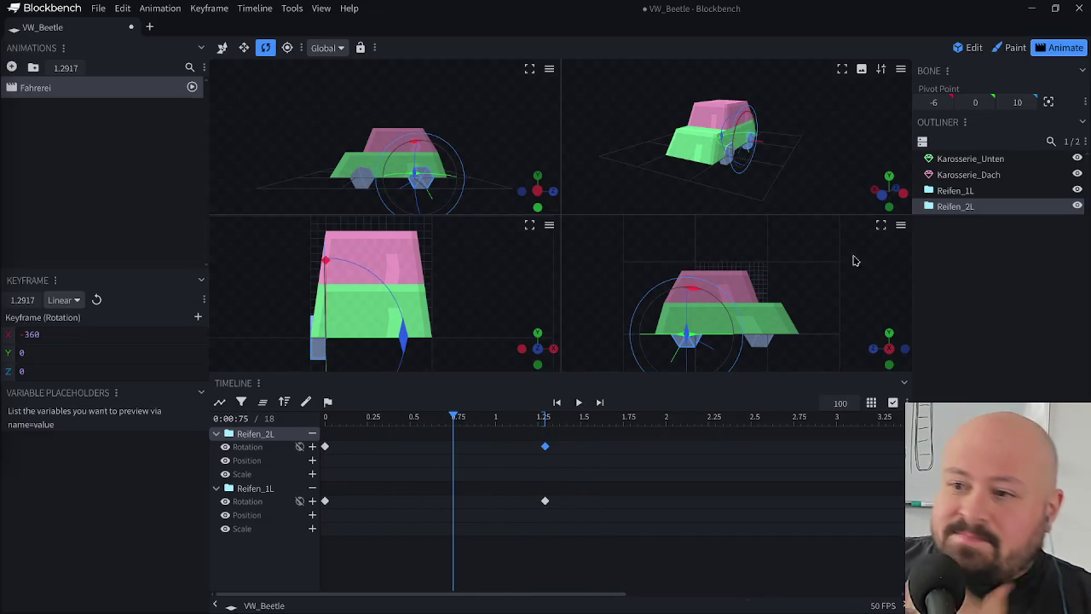
- In Edit mode, select Karosserie_Unten, Karosserie_Dach and both wheel groups
{"action": "left_click", "coordinate": [955, 190]}
{"action": "left_click", "coordinate": [959, 161]}
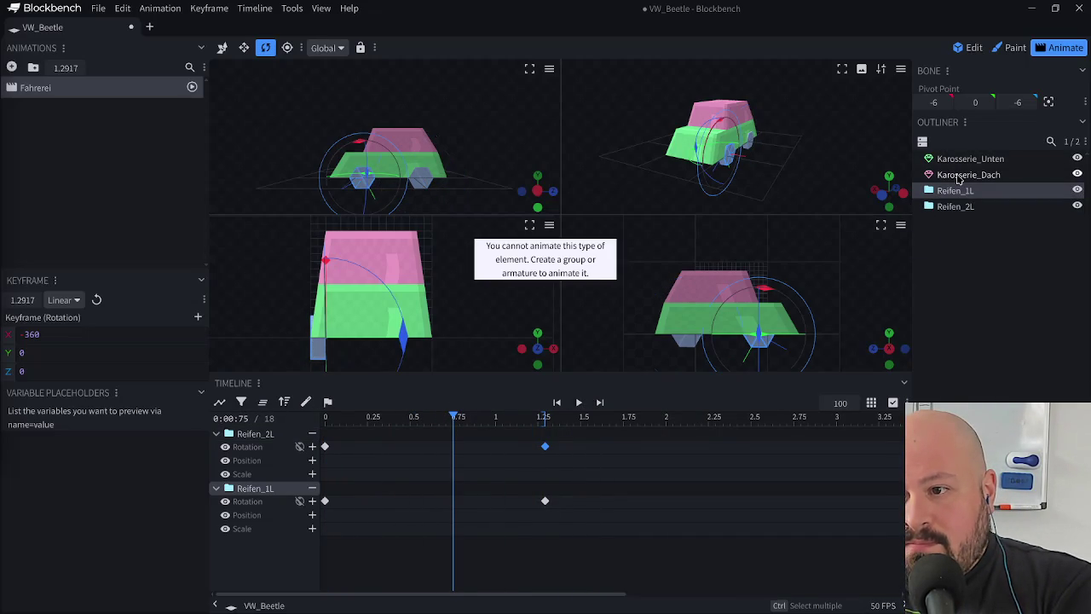
{"action": "left_click", "coordinate": [968, 47]}
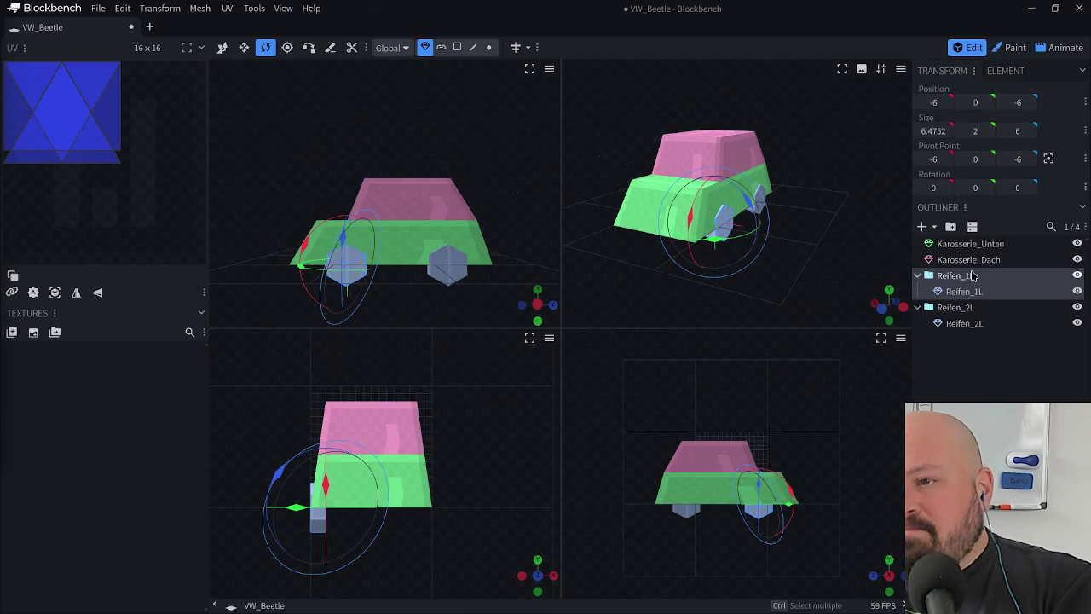
{"action": "left_click", "coordinate": [977, 246]}
{"action": "left_click", "coordinate": [966, 324], "text": "ctrl"}
{"action": "left_click", "coordinate": [961, 261], "text": "ctrl"}
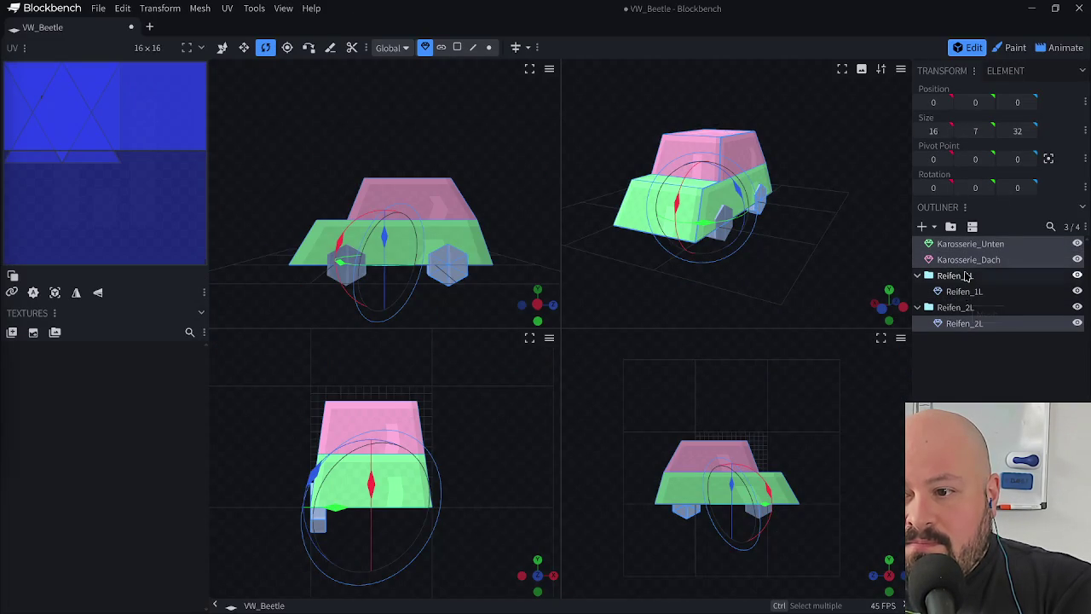
{"action": "left_click", "coordinate": [965, 280], "text": "ctrl"}
{"action": "left_click", "coordinate": [961, 311], "text": "ctrl"}
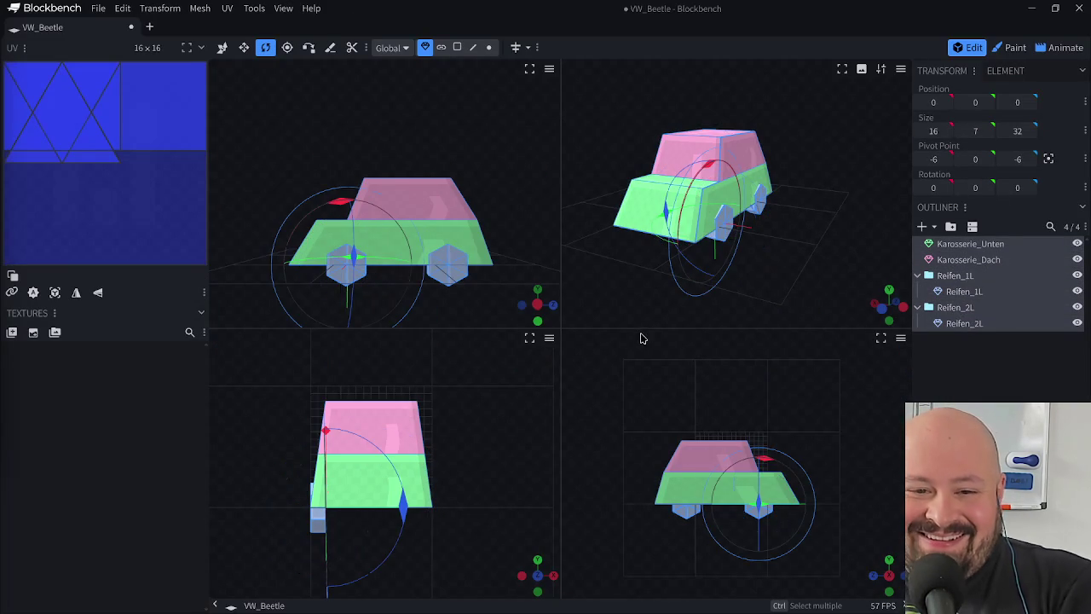
- Raise the selected car parts 3 units on Y, save VW_Beetle.bbmodel, and return to Animate
{"action": "key", "text": "v"}
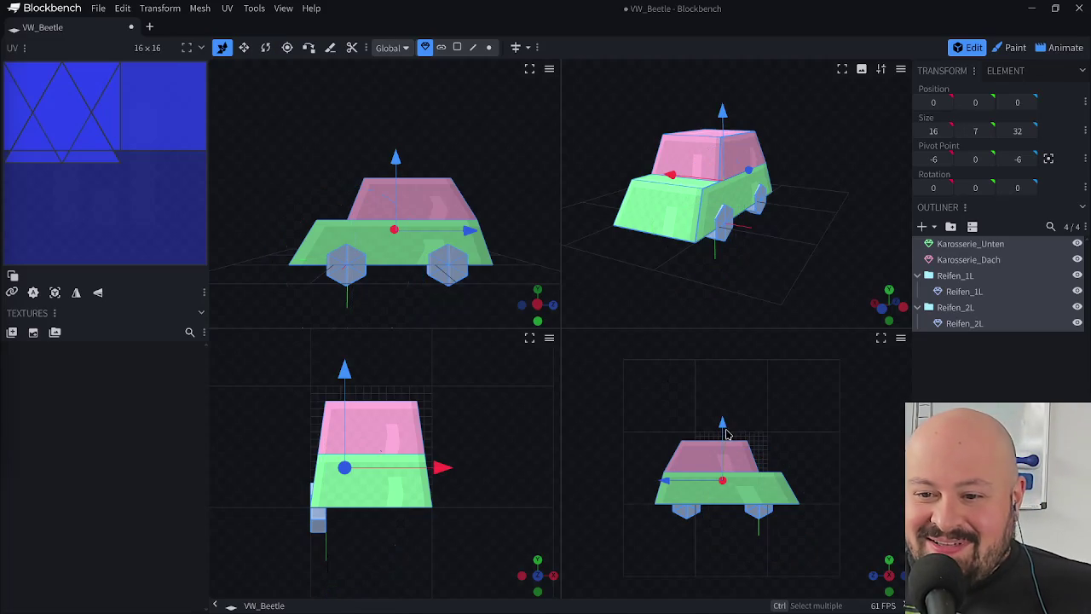
{"action": "left_click_drag", "start_coordinate": [722, 423], "coordinate": [725, 417]}
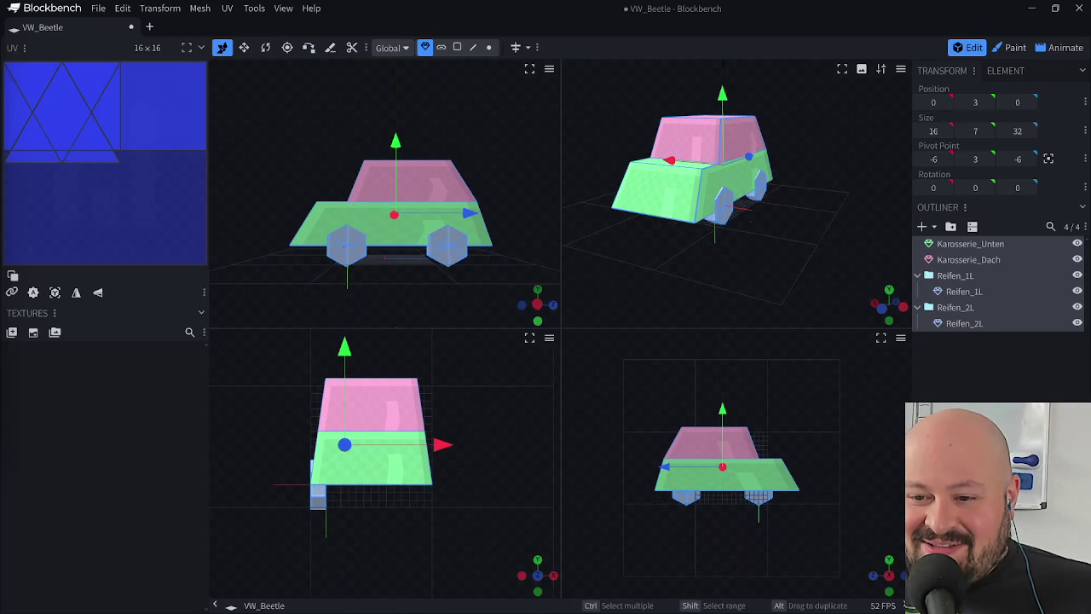
{"action": "key", "text": "Escape"}
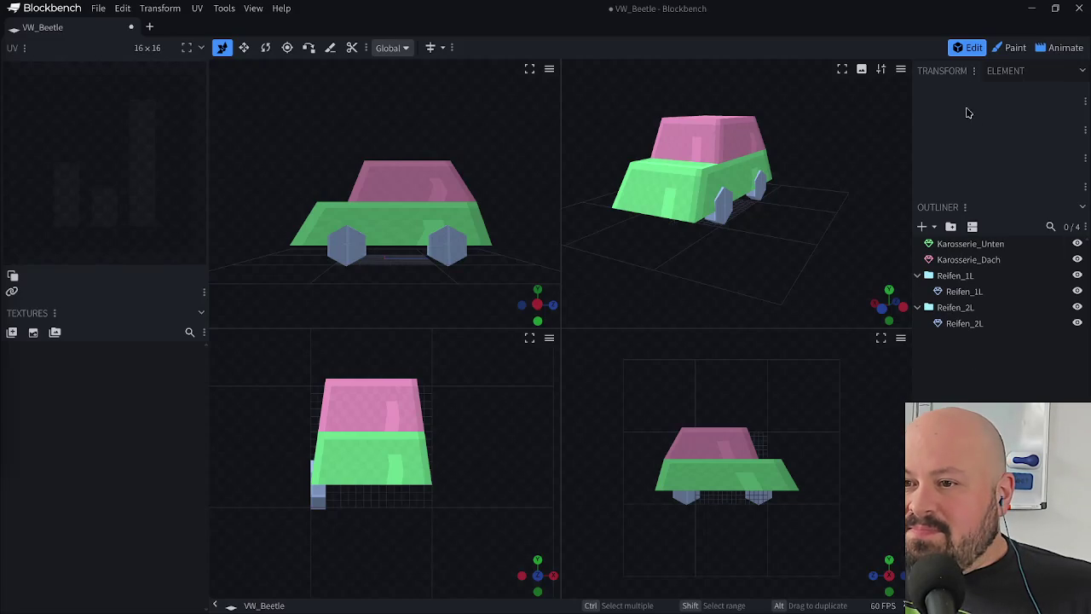
{"action": "key", "text": "ctrl+s"}
{"action": "left_click", "coordinate": [1053, 52]}
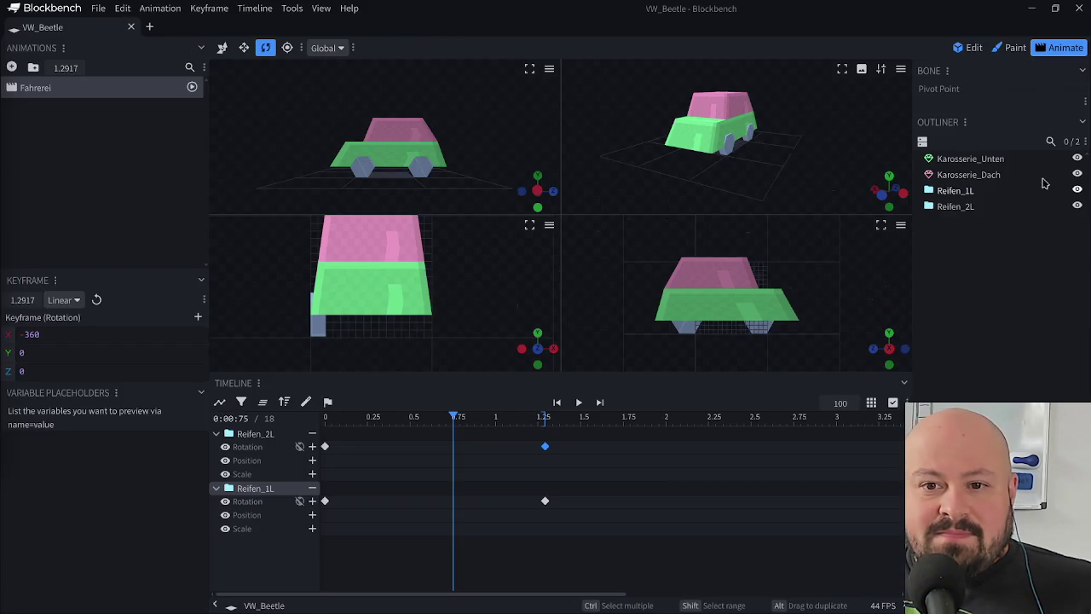
- Move both wheels' -360 rotation keyframes from 1.29 s to 2 seconds and preview the spin
{"action": "mouse_move", "coordinate": [491, 427]}
{"action": "left_mouse_down"}
{"action": "mouse_move", "coordinate": [512, 447]}
{"action": "mouse_move", "coordinate": [352, 456]}
{"action": "mouse_move", "coordinate": [460, 452]}
{"action": "left_mouse_up"}
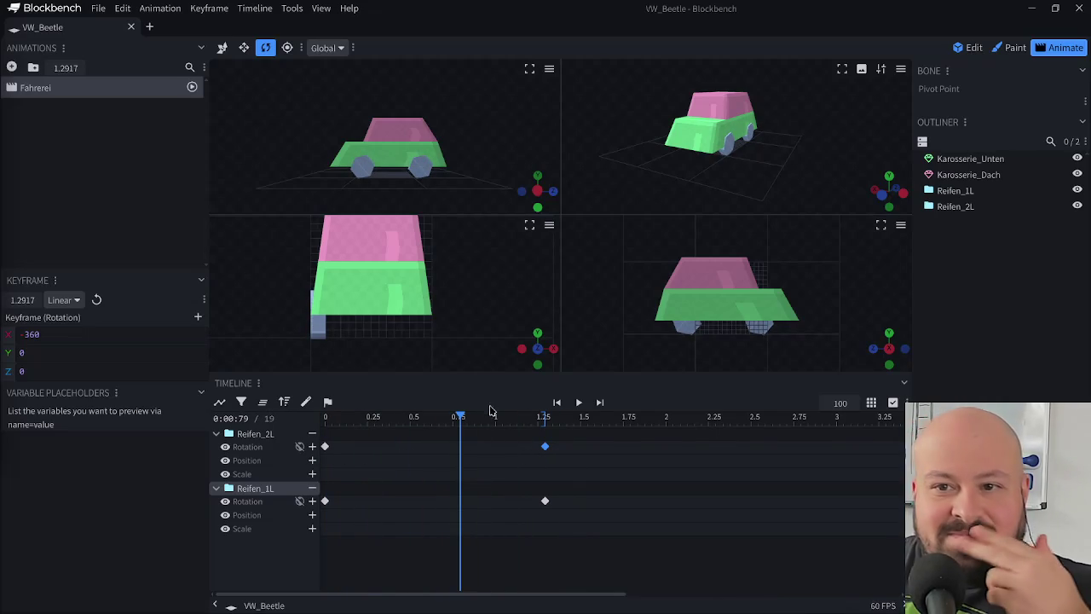
{"action": "mouse_move", "coordinate": [421, 418]}
{"action": "left_mouse_down"}
{"action": "mouse_move", "coordinate": [325, 422]}
{"action": "mouse_move", "coordinate": [442, 444]}
{"action": "mouse_move", "coordinate": [730, 455]}
{"action": "mouse_move", "coordinate": [669, 449]}
{"action": "mouse_move", "coordinate": [514, 555]}
{"action": "left_mouse_up"}
{"action": "left_click_drag", "start_coordinate": [544, 447], "coordinate": [590, 449]}
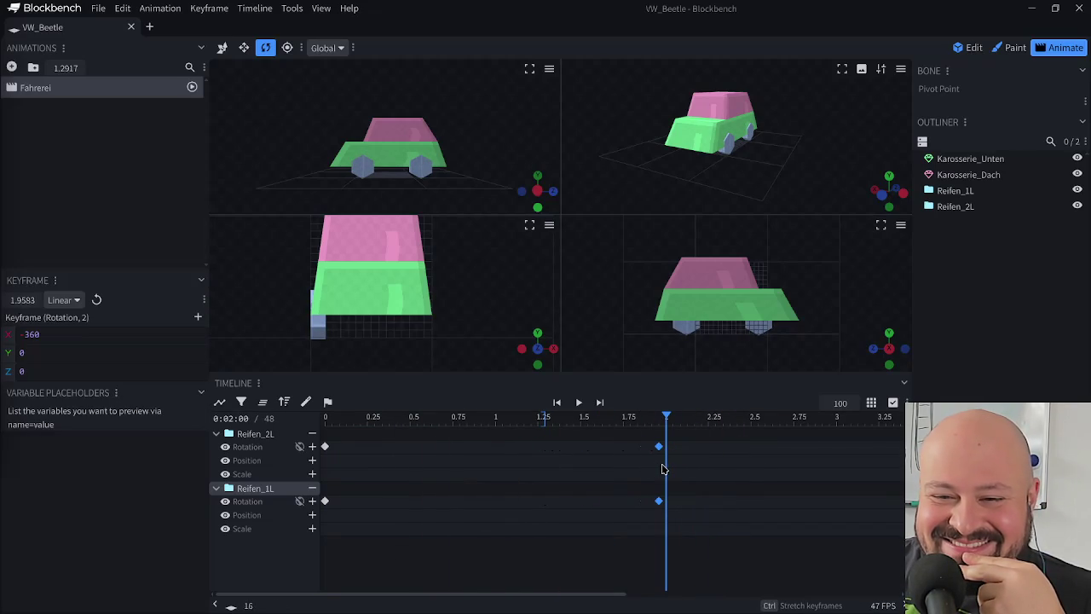
{"action": "left_click", "coordinate": [716, 457]}
{"action": "mouse_move", "coordinate": [627, 434]}
{"action": "left_mouse_down"}
{"action": "mouse_move", "coordinate": [326, 438]}
{"action": "mouse_move", "coordinate": [687, 435]}
{"action": "mouse_move", "coordinate": [325, 445]}
{"action": "mouse_move", "coordinate": [660, 456]}
{"action": "mouse_move", "coordinate": [384, 460]}
{"action": "mouse_move", "coordinate": [474, 462]}
{"action": "left_mouse_up"}
{"action": "mouse_move", "coordinate": [650, 461]}
{"action": "left_mouse_down"}
{"action": "mouse_move", "coordinate": [682, 461]}
{"action": "mouse_move", "coordinate": [321, 456]}
{"action": "left_mouse_up"}
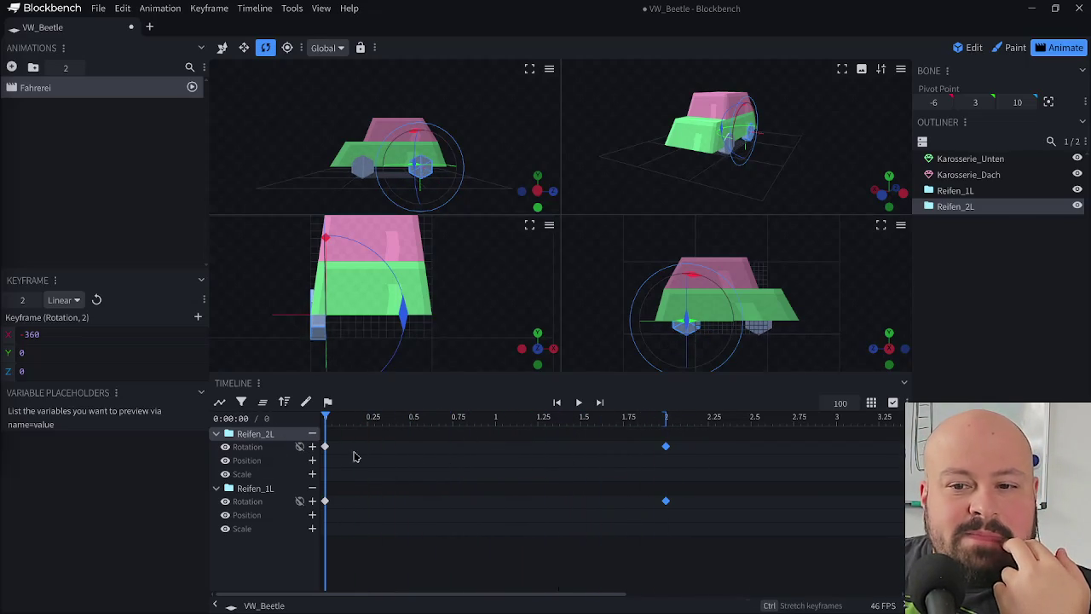
- Key a Reifen_1L position of 0, 0, -1 at time 0, then return to Edit mode
{"action": "left_click", "coordinate": [956, 191]}
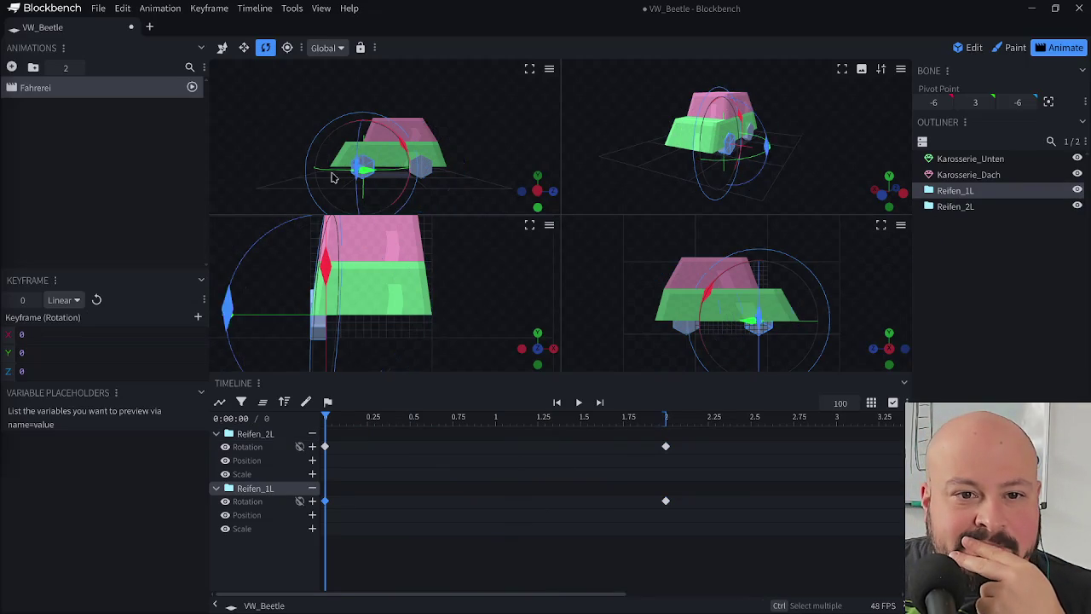
{"action": "key", "text": "v"}
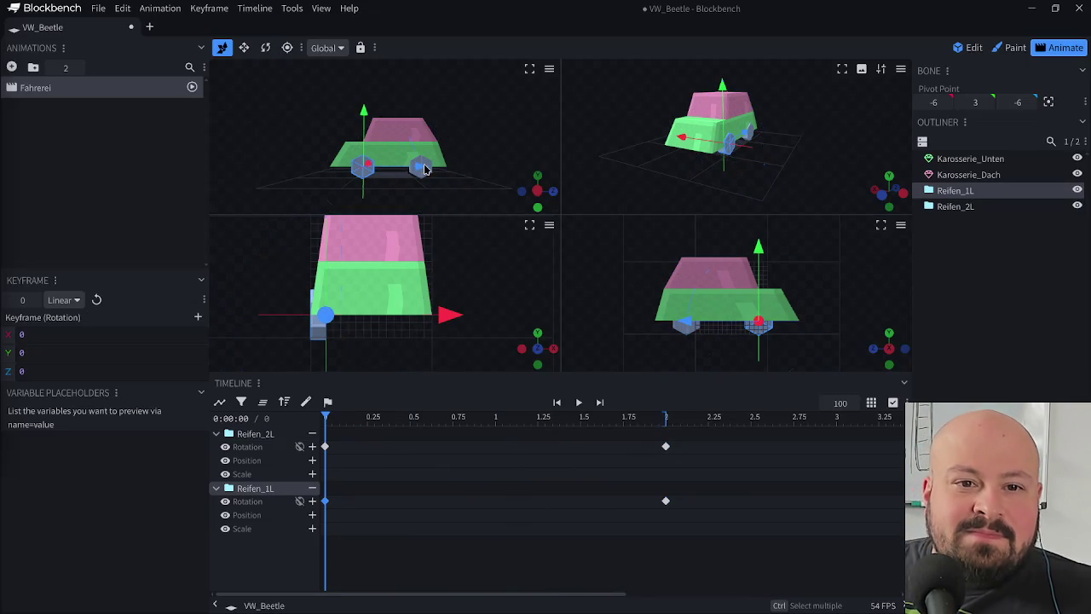
{"action": "left_click_drag", "start_coordinate": [421, 170], "coordinate": [420, 171]}
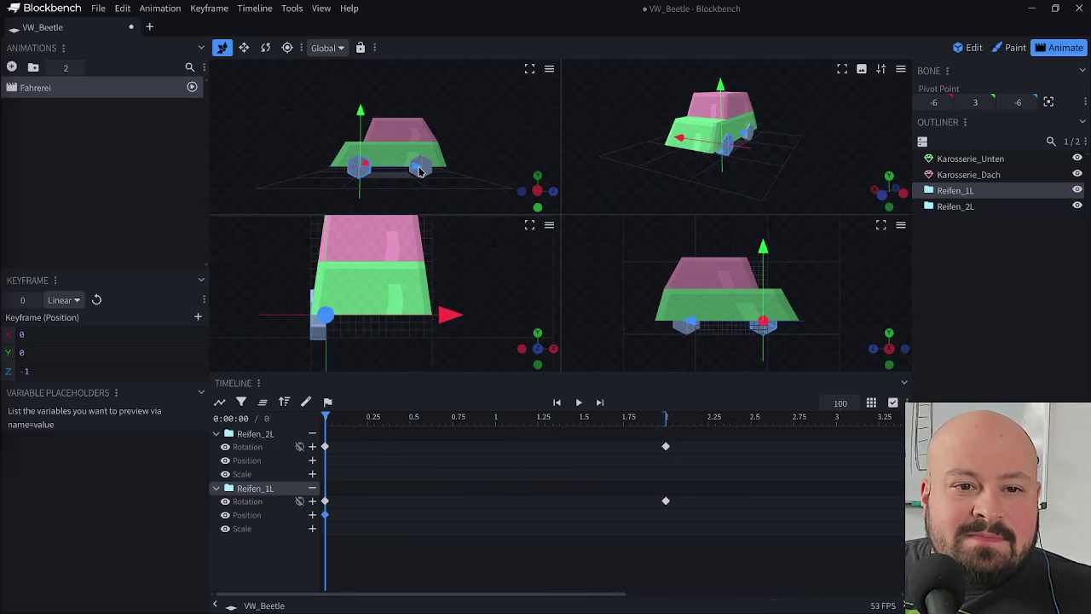
{"action": "mouse_move", "coordinate": [334, 423]}
{"action": "left_mouse_down"}
{"action": "mouse_move", "coordinate": [284, 460]}
{"action": "mouse_move", "coordinate": [412, 501]}
{"action": "left_mouse_up"}
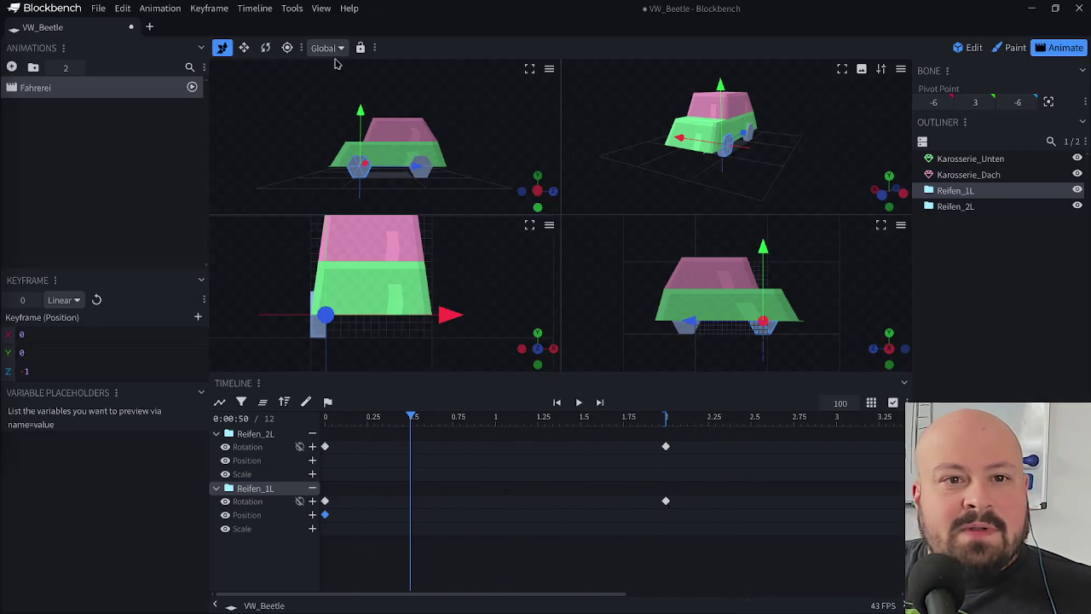
{"action": "left_click", "coordinate": [966, 176]}
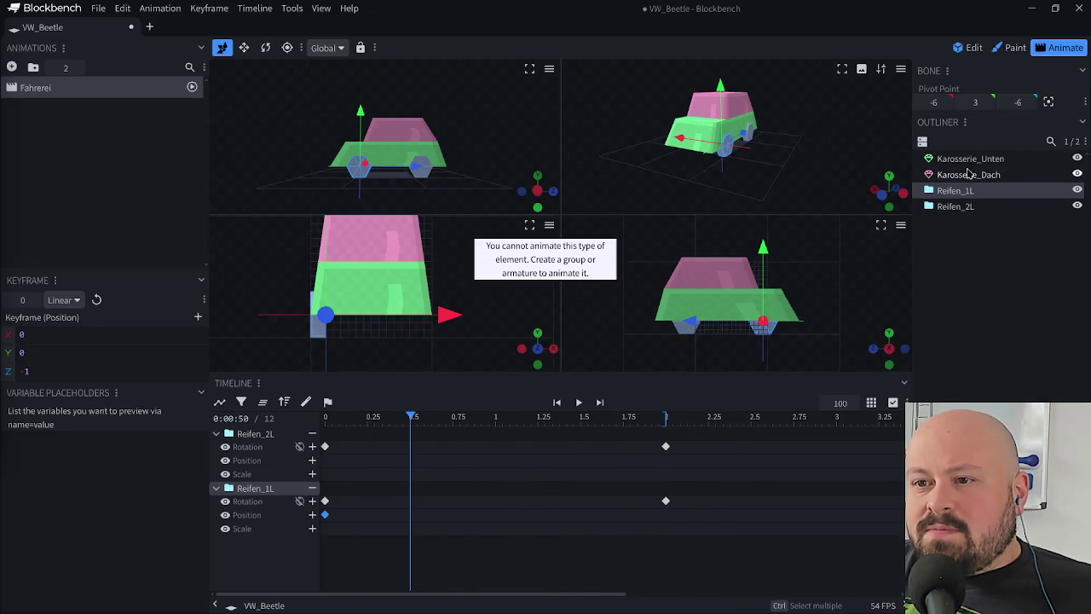
{"action": "left_click", "coordinate": [974, 47]}
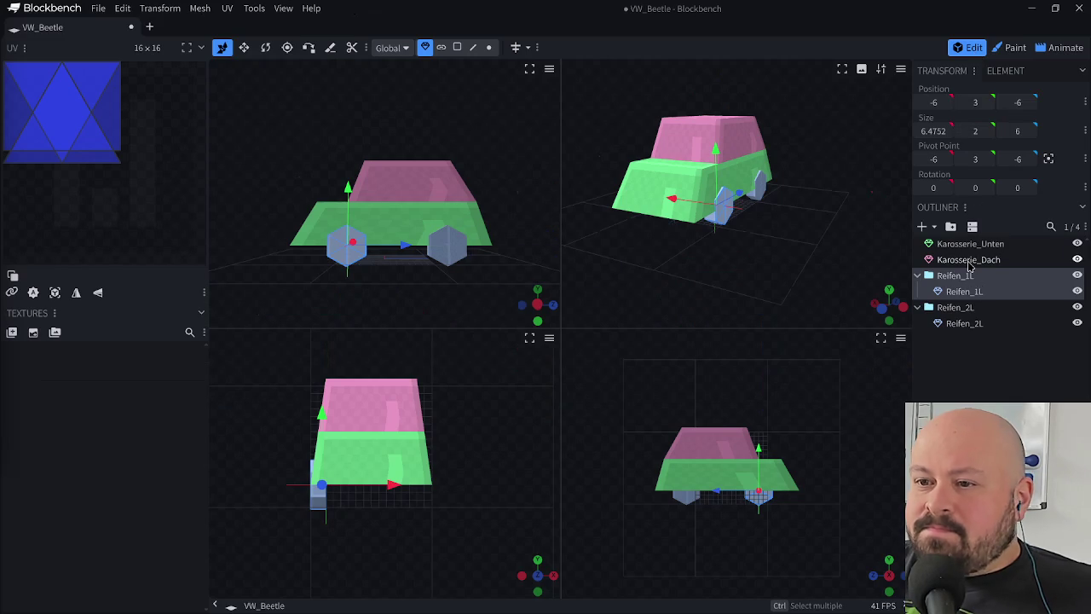
- Drag Karosserie_Unten's bottom front edge forward along Z to lengthen the nose
{"action": "left_click", "coordinate": [970, 244]}
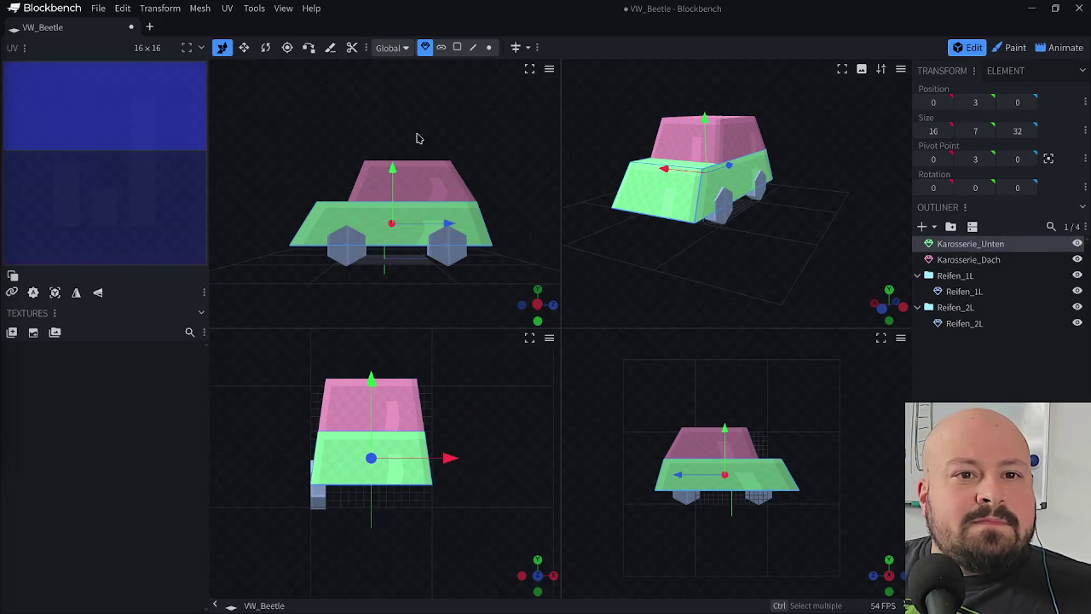
{"action": "mouse_move", "coordinate": [312, 138]}
{"action": "left_mouse_down"}
{"action": "mouse_move", "coordinate": [355, 144]}
{"action": "mouse_move", "coordinate": [282, 139]}
{"action": "left_mouse_up"}
{"action": "mouse_move", "coordinate": [597, 234]}
{"action": "left_mouse_down"}
{"action": "mouse_move", "coordinate": [657, 244]}
{"action": "mouse_move", "coordinate": [533, 221]}
{"action": "left_mouse_up"}
{"action": "mouse_move", "coordinate": [344, 156]}
{"action": "left_mouse_down"}
{"action": "mouse_move", "coordinate": [332, 138]}
{"action": "mouse_move", "coordinate": [451, 149]}
{"action": "left_mouse_up"}
{"action": "mouse_move", "coordinate": [512, 165]}
{"action": "left_mouse_down"}
{"action": "mouse_move", "coordinate": [500, 165]}
{"action": "mouse_move", "coordinate": [657, 172]}
{"action": "mouse_move", "coordinate": [536, 190]}
{"action": "mouse_move", "coordinate": [560, 214]}
{"action": "mouse_move", "coordinate": [658, 237]}
{"action": "left_mouse_up"}
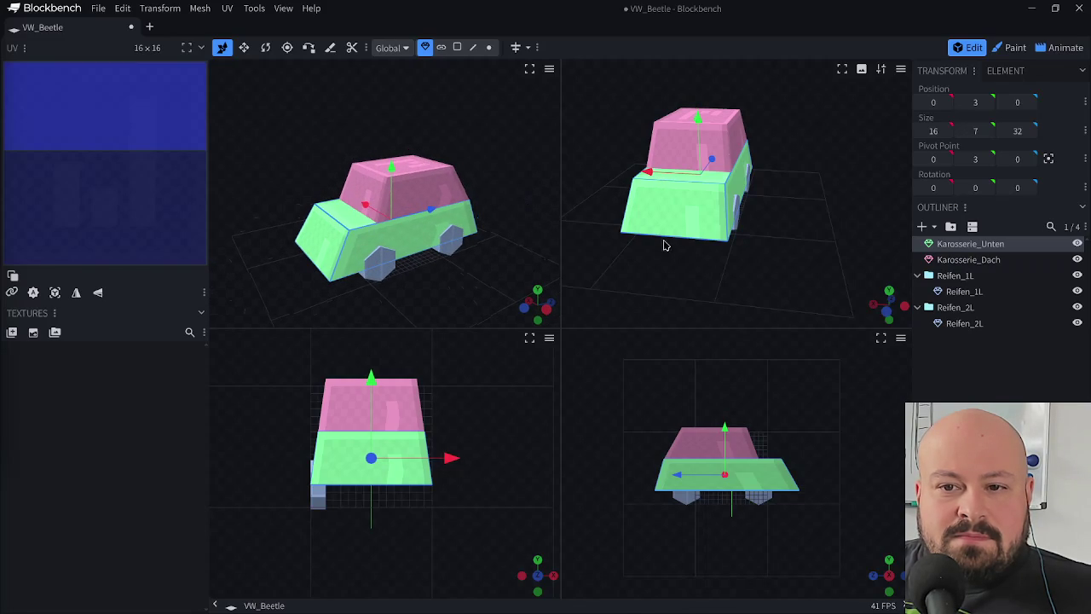
{"action": "left_click", "coordinate": [474, 48]}
{"action": "left_click", "coordinate": [659, 185]}
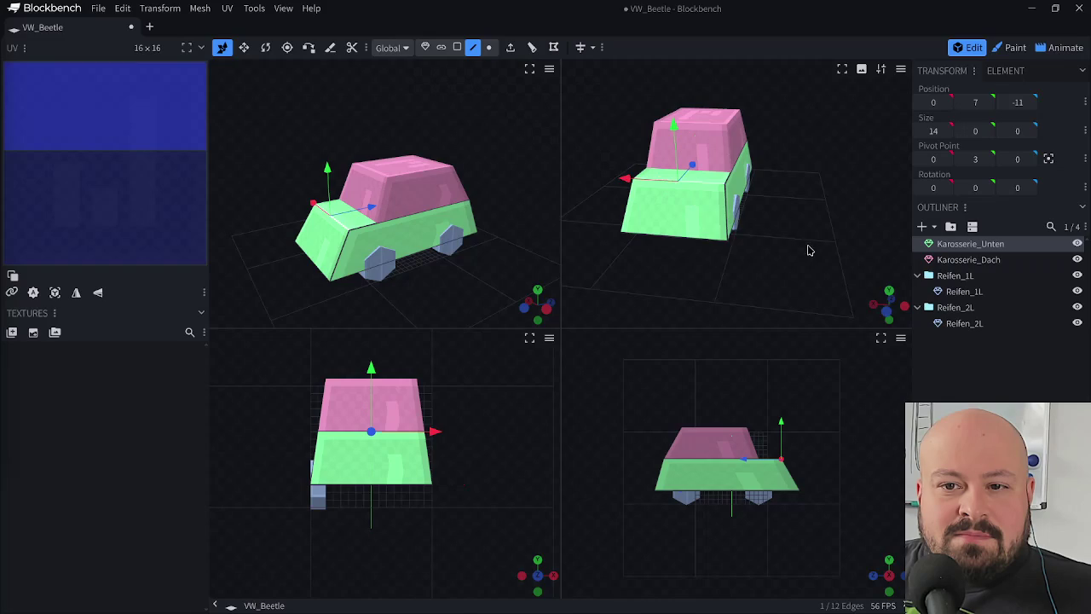
{"action": "left_click_drag", "start_coordinate": [806, 247], "coordinate": [708, 236]}
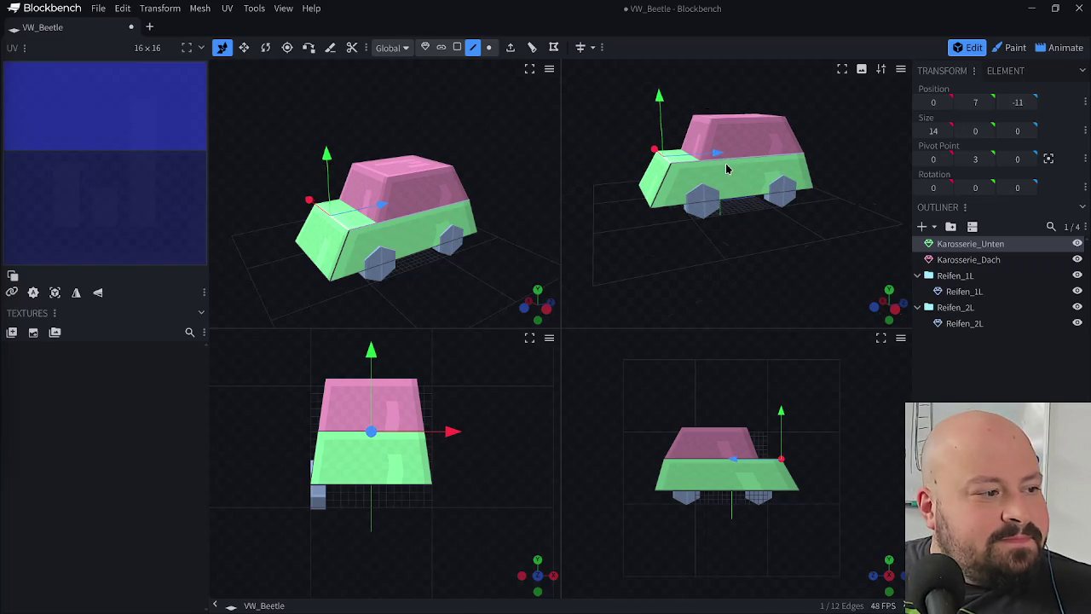
{"action": "left_click", "coordinate": [647, 201]}
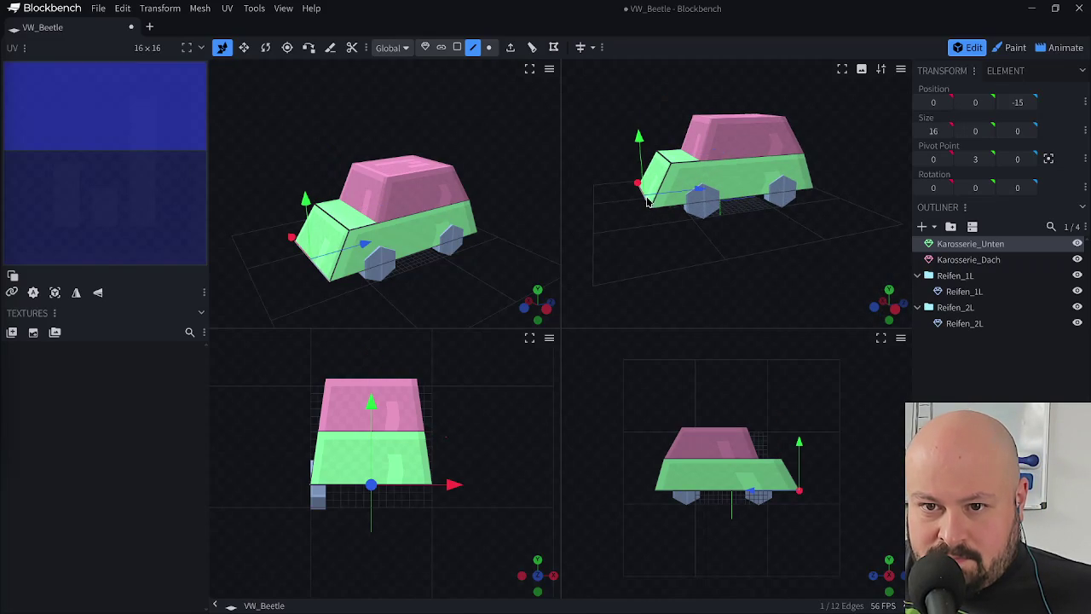
{"action": "left_click_drag", "start_coordinate": [697, 194], "coordinate": [688, 194]}
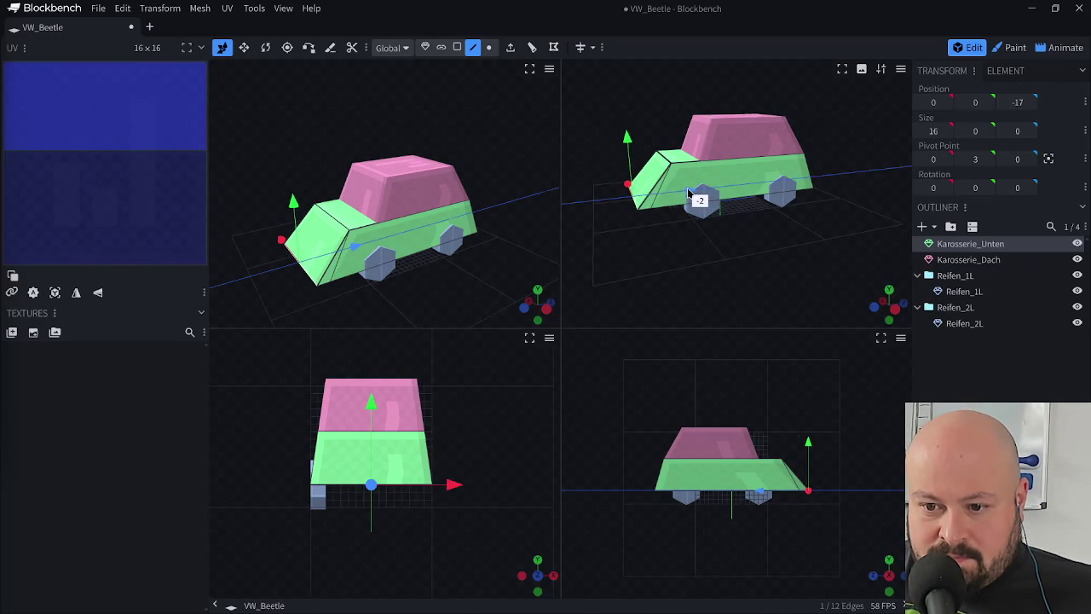
- Try lowering the body's top front edge by one unit, then undo it
{"action": "left_click_drag", "start_coordinate": [630, 246], "coordinate": [703, 223]}
{"action": "left_click", "coordinate": [682, 191]}
{"action": "left_click_drag", "start_coordinate": [796, 251], "coordinate": [681, 211]}
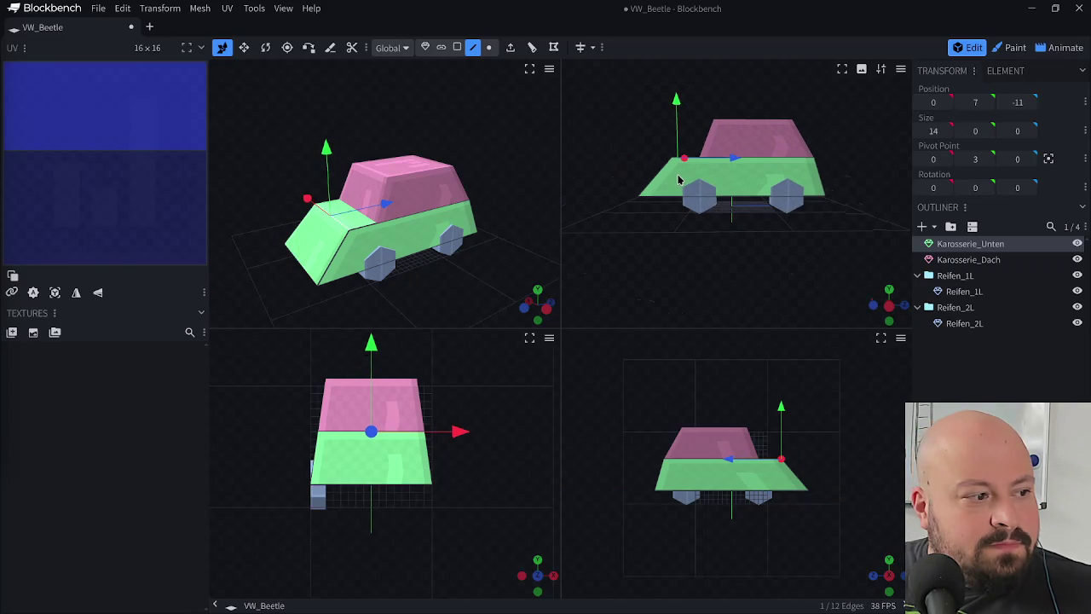
{"action": "left_click_drag", "start_coordinate": [676, 103], "coordinate": [667, 172]}
{"action": "mouse_move", "coordinate": [607, 227]}
{"action": "left_mouse_down"}
{"action": "mouse_move", "coordinate": [852, 244]}
{"action": "mouse_move", "coordinate": [833, 241]}
{"action": "left_mouse_up"}
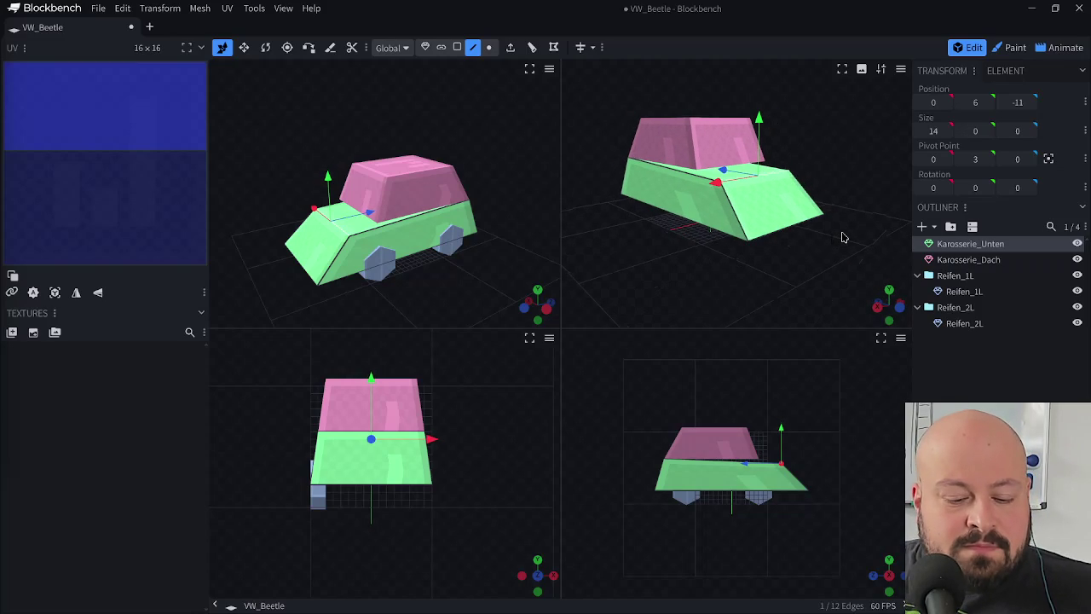
{"action": "key", "text": "Page_Up"}
{"action": "mouse_move", "coordinate": [838, 249]}
{"action": "left_mouse_down"}
{"action": "mouse_move", "coordinate": [698, 246]}
{"action": "mouse_move", "coordinate": [652, 227]}
{"action": "left_mouse_up"}
- Push Karosserie_Unten's front face one unit forward and tilt it into a sloping nose
{"action": "left_click", "coordinate": [456, 48]}
{"action": "left_click", "coordinate": [652, 186]}
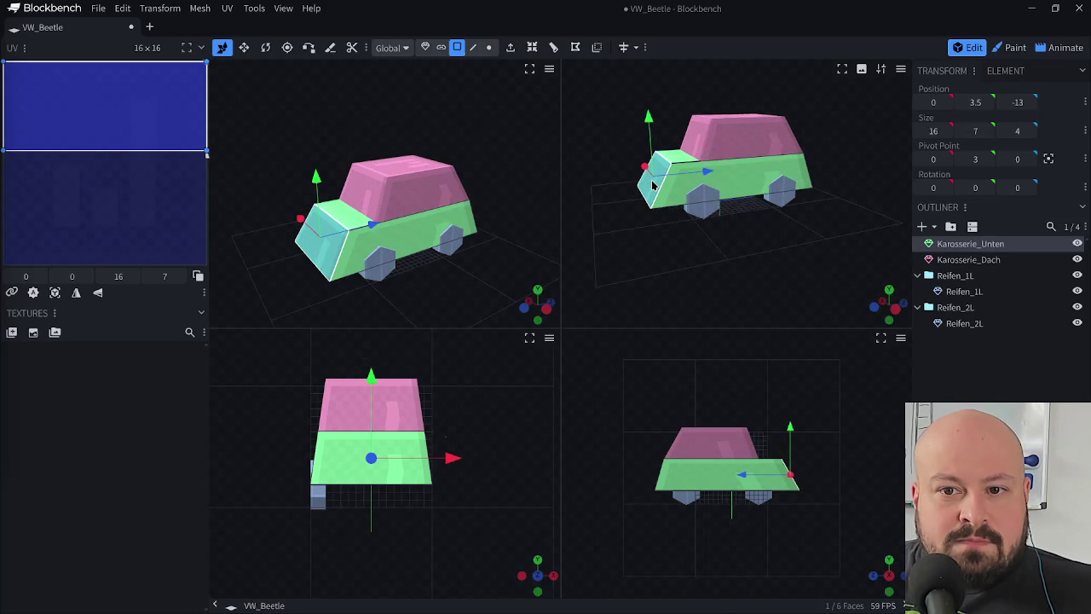
{"action": "mouse_move", "coordinate": [709, 177]}
{"action": "left_mouse_down"}
{"action": "mouse_move", "coordinate": [675, 263]}
{"action": "mouse_move", "coordinate": [744, 248]}
{"action": "left_mouse_up"}
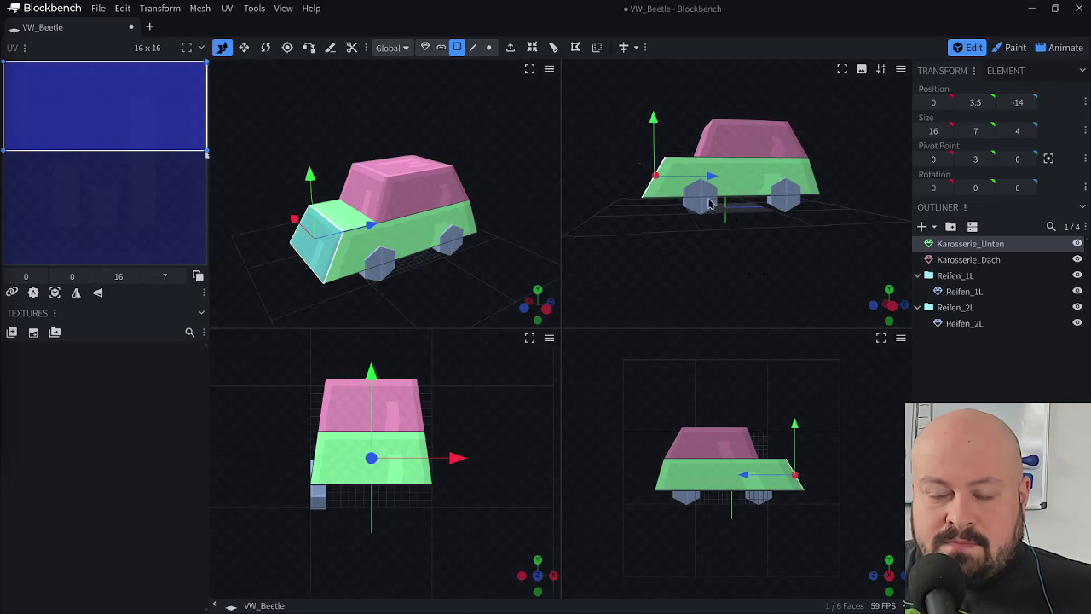
{"action": "key", "text": "r"}
{"action": "left_click_drag", "start_coordinate": [686, 148], "coordinate": [692, 151]}
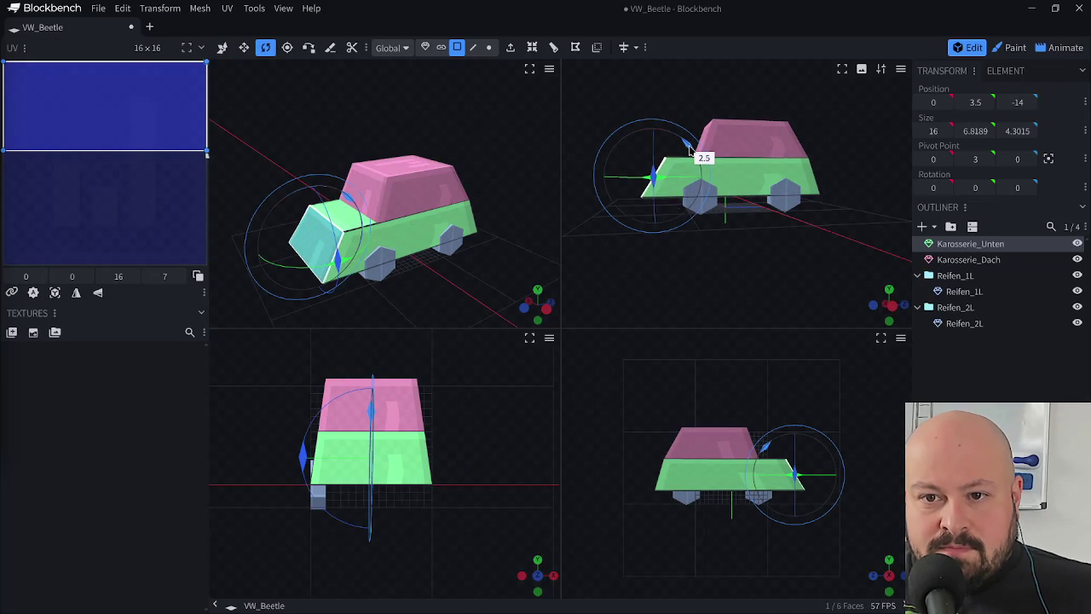
{"action": "mouse_move", "coordinate": [645, 241]}
{"action": "left_mouse_down"}
{"action": "mouse_move", "coordinate": [787, 267]}
{"action": "mouse_move", "coordinate": [871, 233]}
{"action": "mouse_move", "coordinate": [878, 258]}
{"action": "mouse_move", "coordinate": [889, 247]}
{"action": "mouse_move", "coordinate": [737, 194]}
{"action": "mouse_move", "coordinate": [741, 181]}
{"action": "mouse_move", "coordinate": [665, 287]}
{"action": "left_mouse_up"}
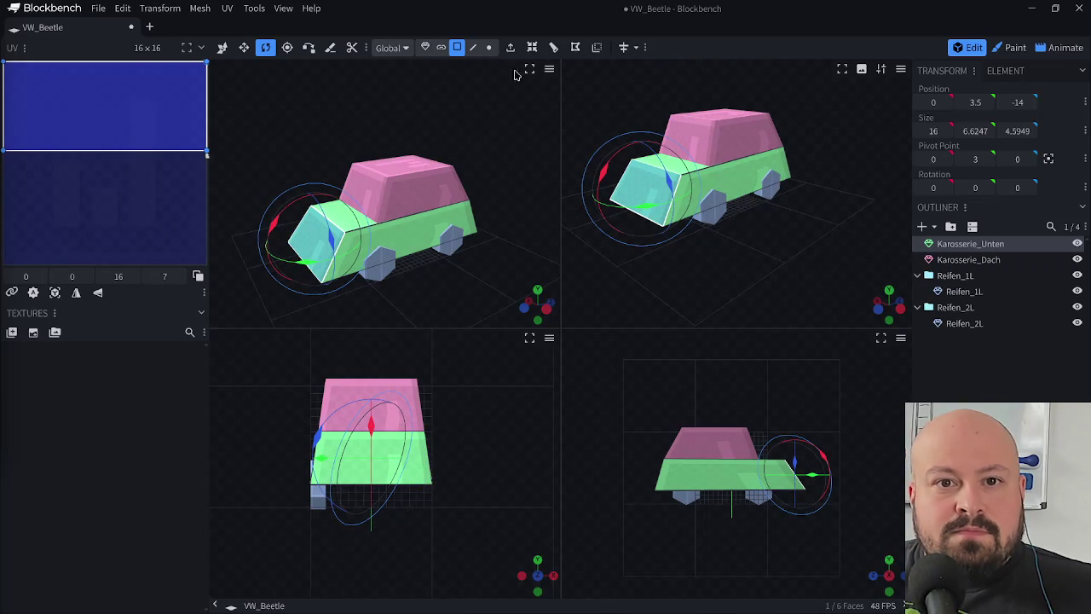
- Save the model, switch to Animate, and select Reifen_1L's position keyframe
{"action": "left_click", "coordinate": [425, 47]}
{"action": "left_click_drag", "start_coordinate": [834, 157], "coordinate": [853, 199]}
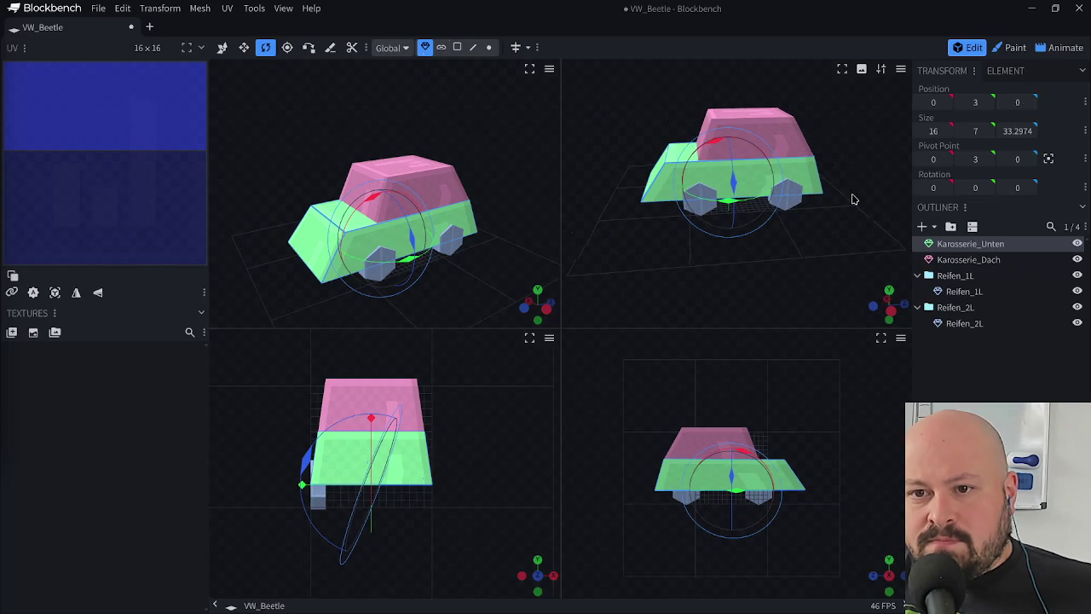
{"action": "key", "text": "ctrl+s"}
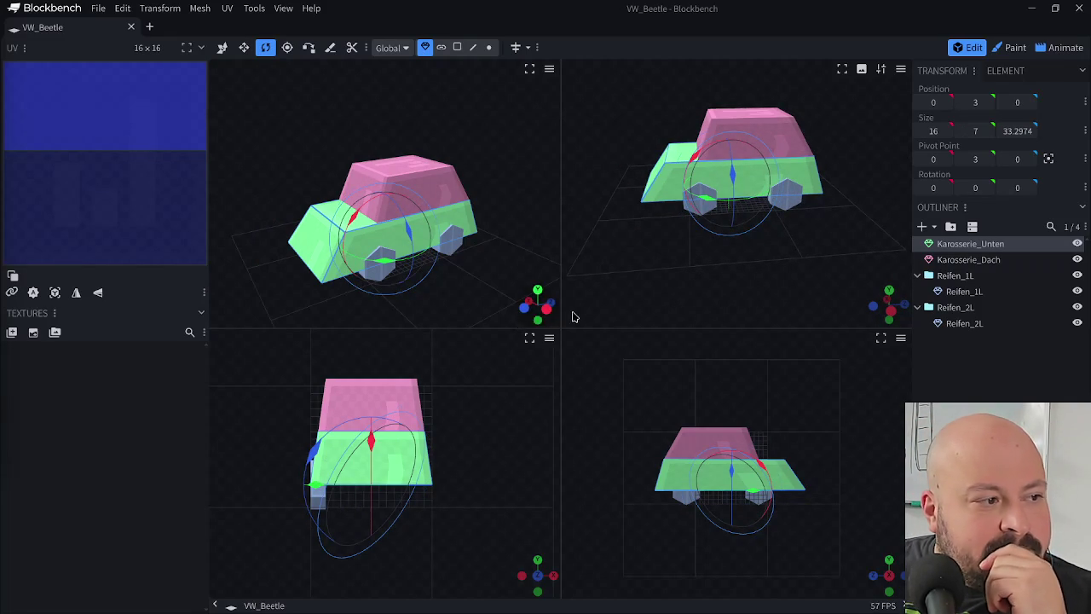
{"action": "key", "text": "ctrl+4"}
{"action": "left_click_drag", "start_coordinate": [384, 515], "coordinate": [311, 530]}
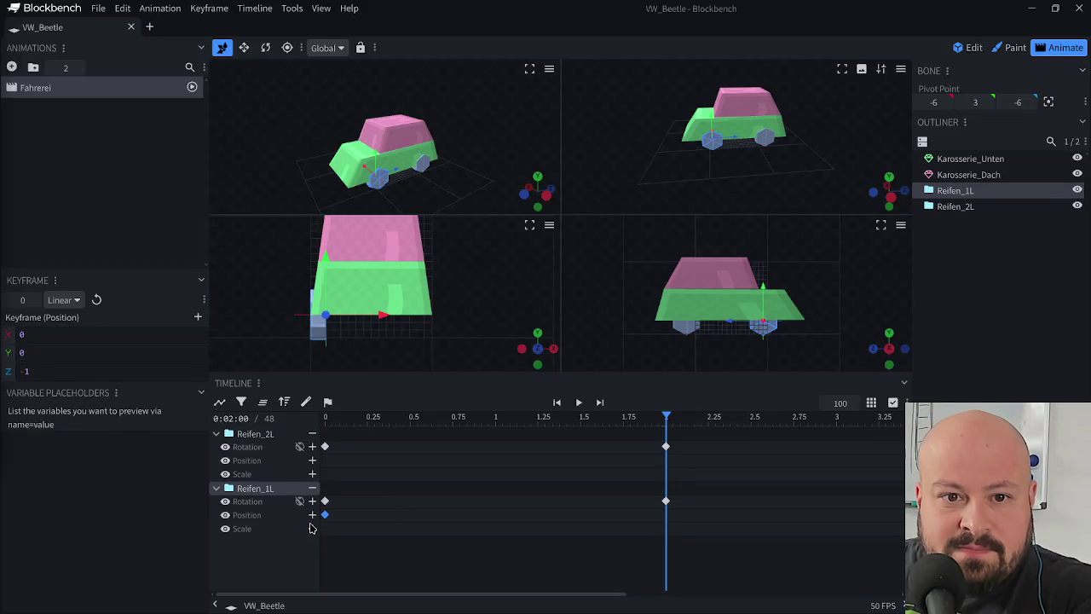
- Delete the stray Reifen_1L position keyframe, return to Edit mode and trial-move the front wheel
{"action": "key", "text": "Delete"}
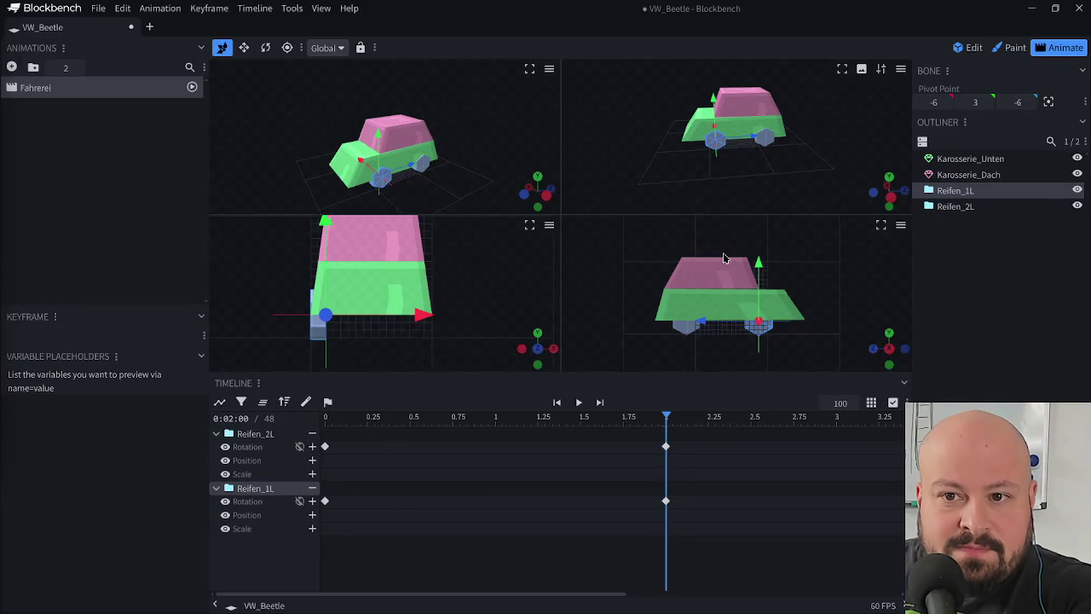
{"action": "left_click", "coordinate": [974, 48]}
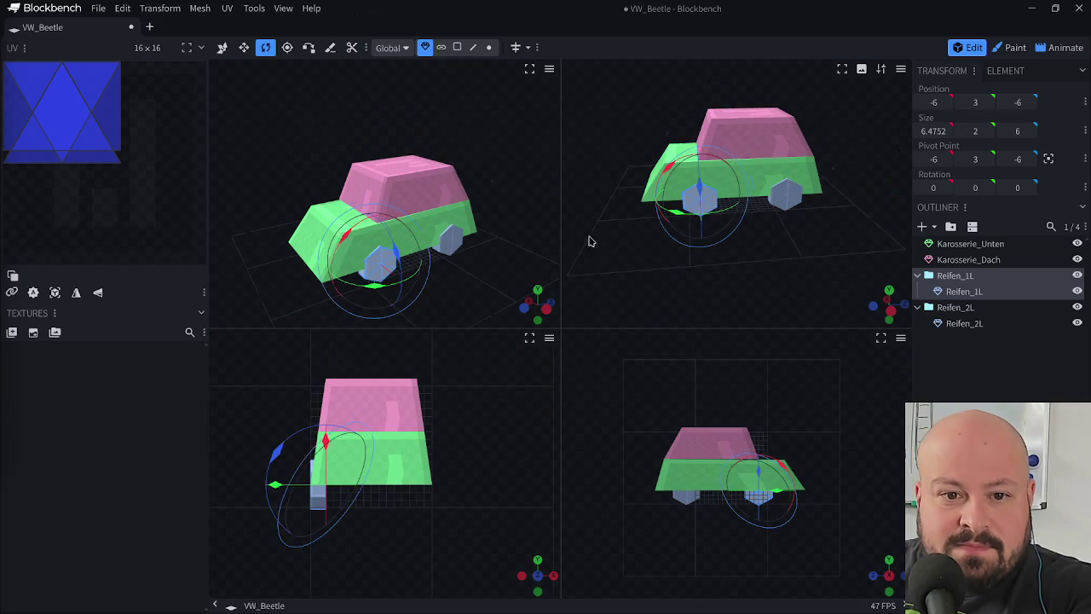
{"action": "key", "text": "v"}
{"action": "left_click_drag", "start_coordinate": [755, 204], "coordinate": [751, 208]}
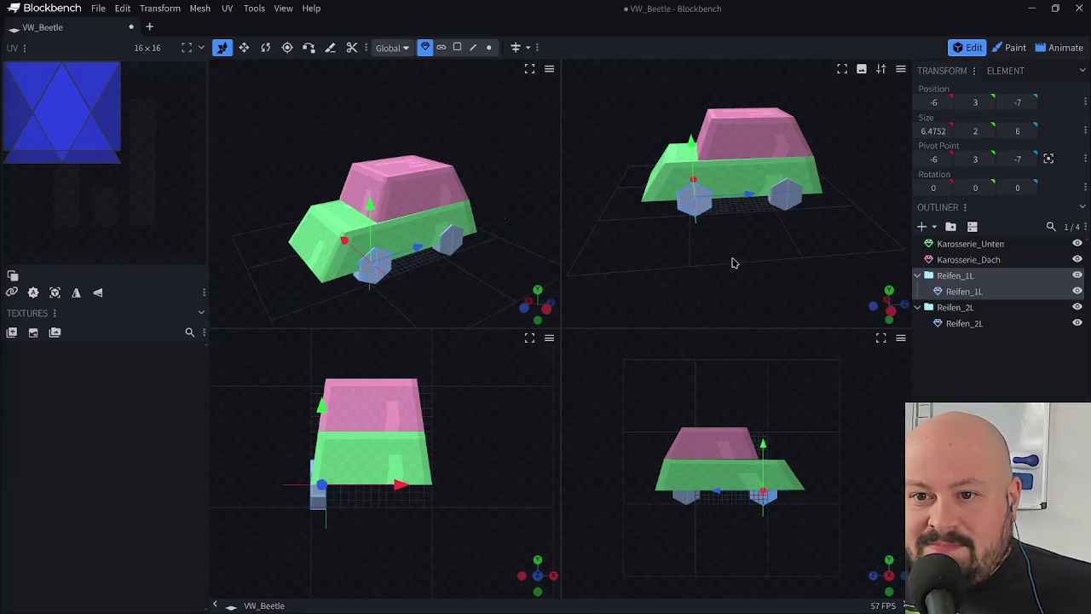
{"action": "key", "text": "ctrl+s"}
{"action": "left_click_drag", "start_coordinate": [738, 293], "coordinate": [731, 261]}
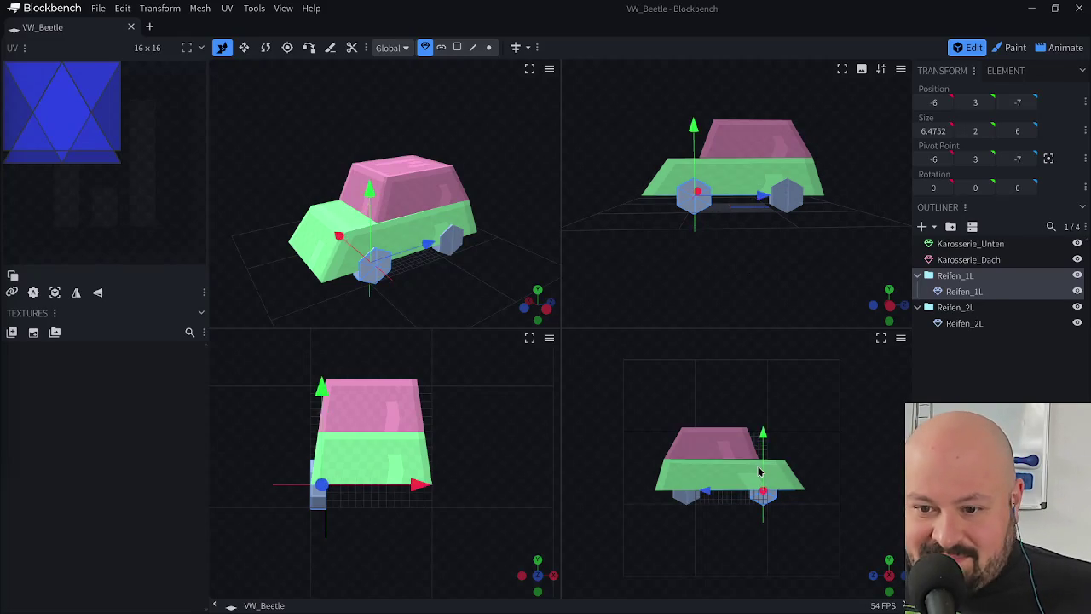
- Select the Karosserie_Dach roof and undo the trial move, leaving Reifen_1L at -6, 3, -6
{"action": "scroll", "coordinate": [752, 463], "scroll_direction": "up", "scroll_amount": 2}
{"action": "scroll", "coordinate": [753, 463], "scroll_direction": "up", "scroll_amount": 2}
{"action": "scroll", "coordinate": [786, 436], "scroll_direction": "up", "scroll_amount": 2}
{"action": "left_click", "coordinate": [786, 435]}
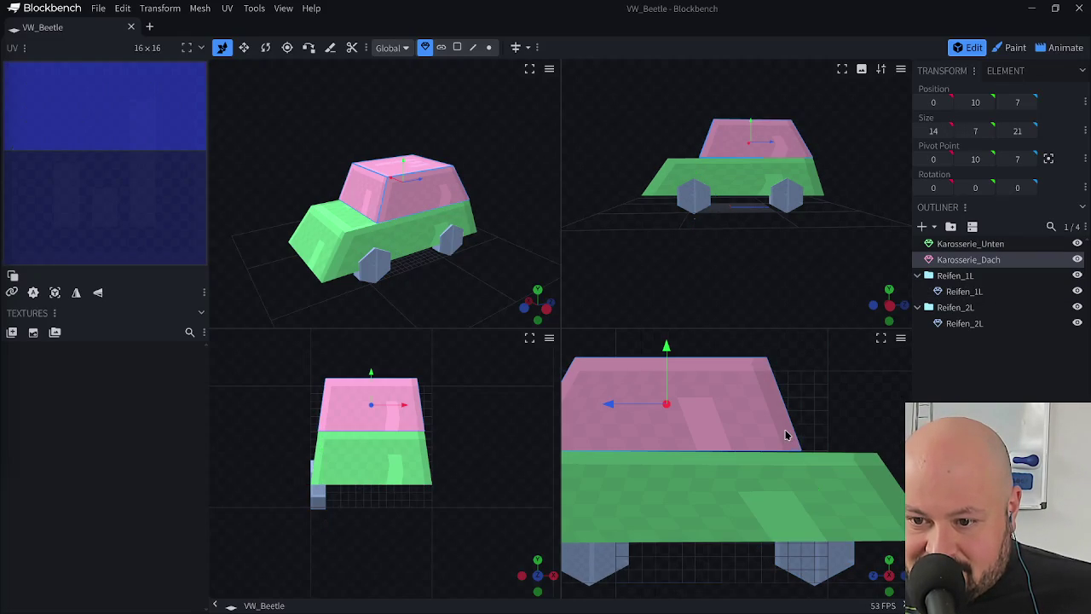
{"action": "scroll", "coordinate": [810, 444], "scroll_direction": "down", "scroll_amount": 2}
{"action": "key", "text": "ctrl+z"}
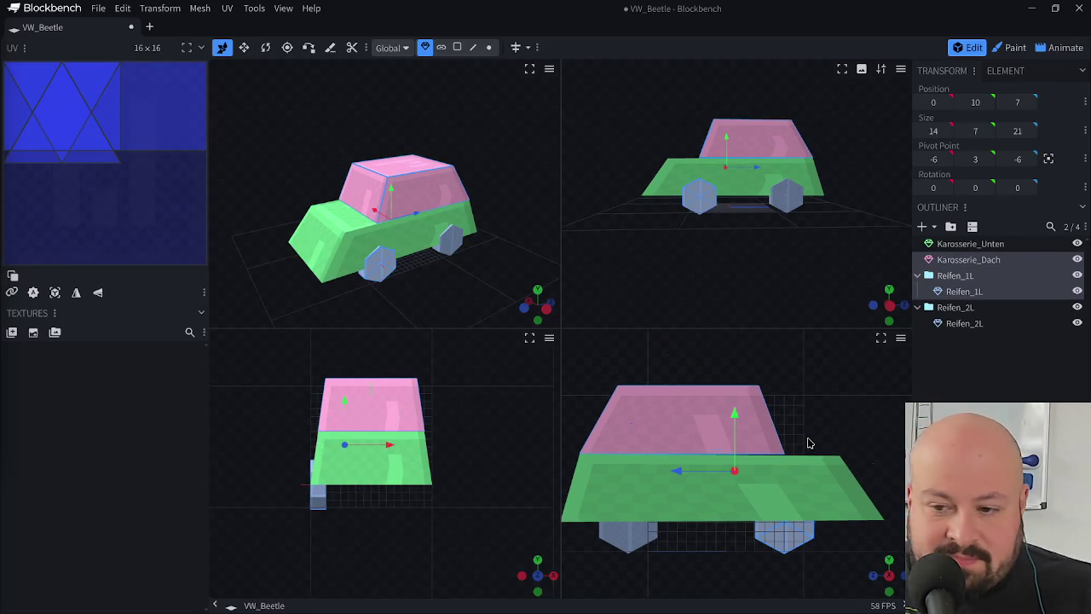
{"action": "key", "text": "ctrl+z"}
{"action": "key", "text": "ctrl+z"}
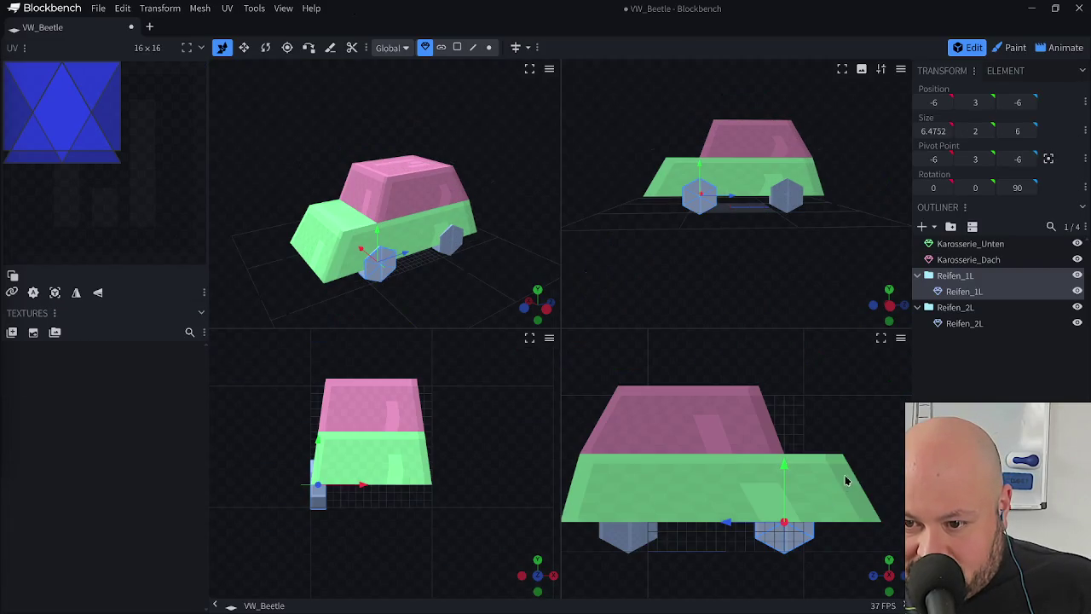
{"action": "left_click_drag", "start_coordinate": [733, 256], "coordinate": [676, 208]}
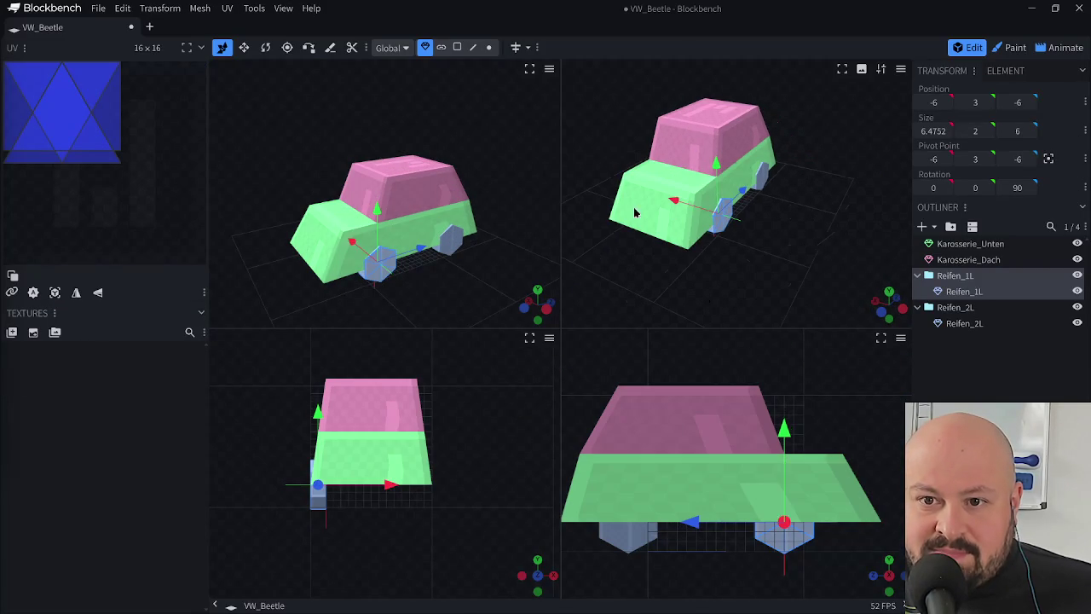
{"action": "left_click", "coordinate": [457, 47]}
- Shift edges of Karosserie_Unten, pushing its lower front edge one unit forward
{"action": "left_click", "coordinate": [472, 47]}
{"action": "left_click", "coordinate": [654, 201]}
{"action": "left_click", "coordinate": [664, 190]}
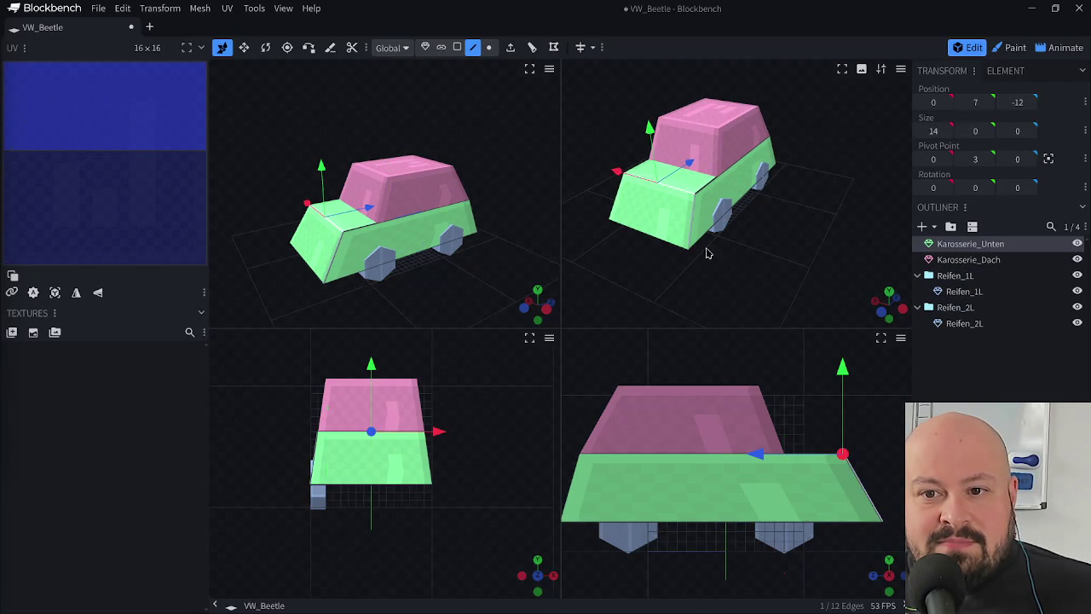
{"action": "left_click_drag", "start_coordinate": [704, 296], "coordinate": [657, 251]}
{"action": "left_click_drag", "start_coordinate": [706, 154], "coordinate": [723, 162]}
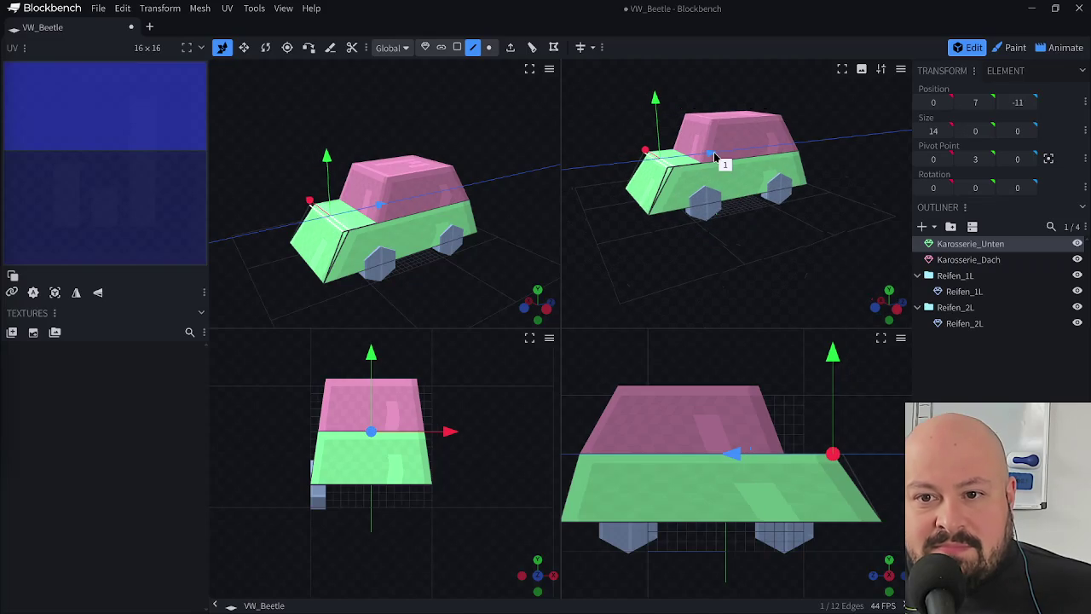
{"action": "left_click", "coordinate": [640, 207]}
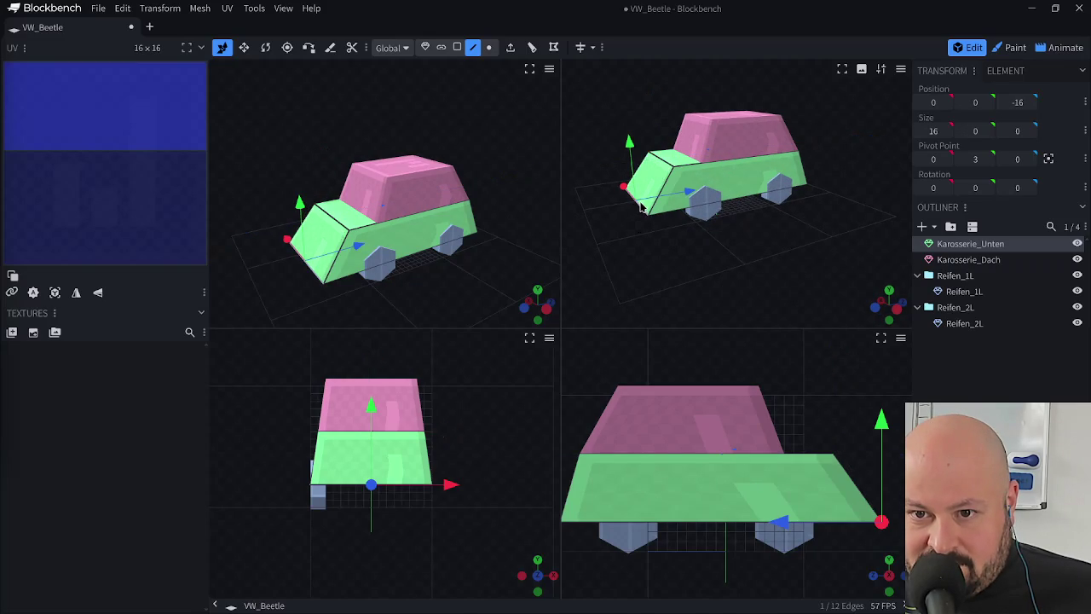
{"action": "left_click_drag", "start_coordinate": [692, 198], "coordinate": [730, 213]}
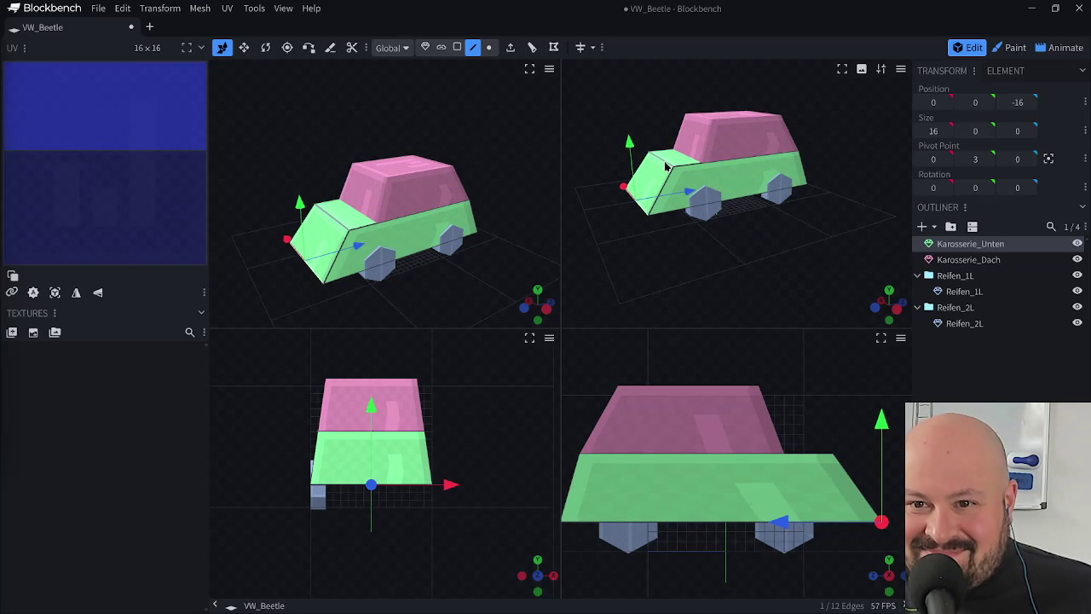
- Shift the Karosserie_Dach roof's top front edge two units along the car
{"action": "left_click", "coordinate": [665, 164]}
{"action": "left_click", "coordinate": [720, 158]}
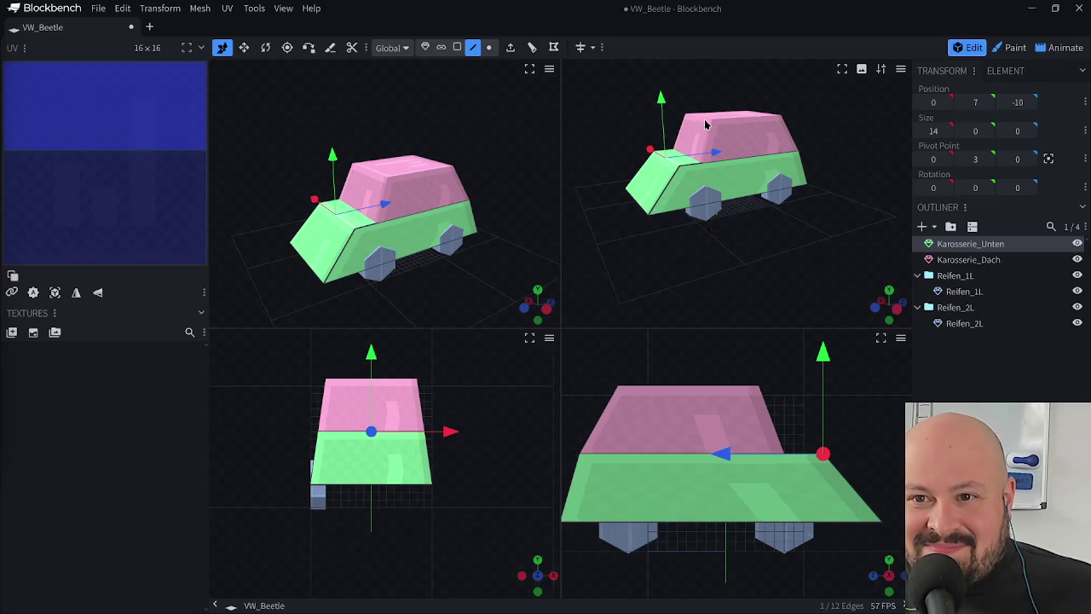
{"action": "left_click", "coordinate": [705, 125]}
{"action": "left_click", "coordinate": [714, 119]}
{"action": "left_click_drag", "start_coordinate": [744, 116], "coordinate": [774, 202]}
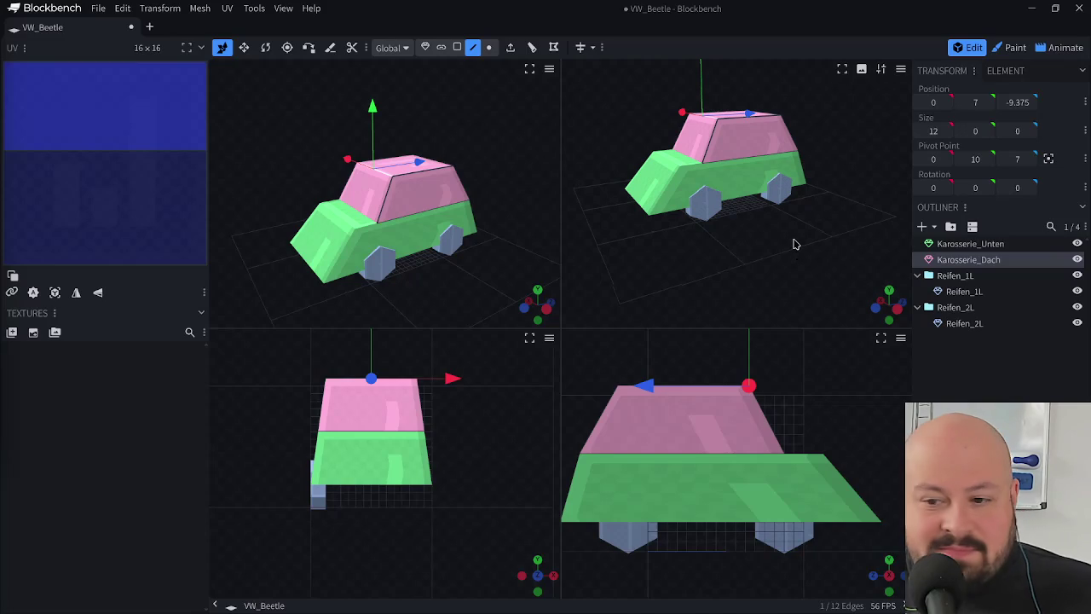
- Push the lower body's front edges to Z -14 and move Reifen_1L forward to -6, 3, -10
{"action": "left_click", "coordinate": [671, 164]}
{"action": "left_click", "coordinate": [719, 159]}
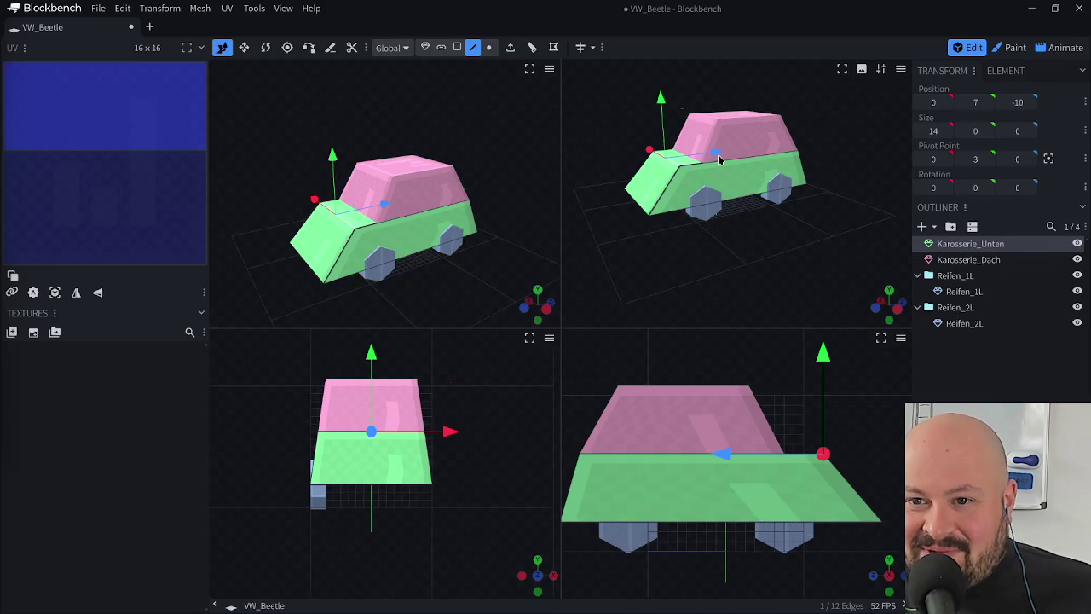
{"action": "left_click", "coordinate": [642, 213], "text": "shift"}
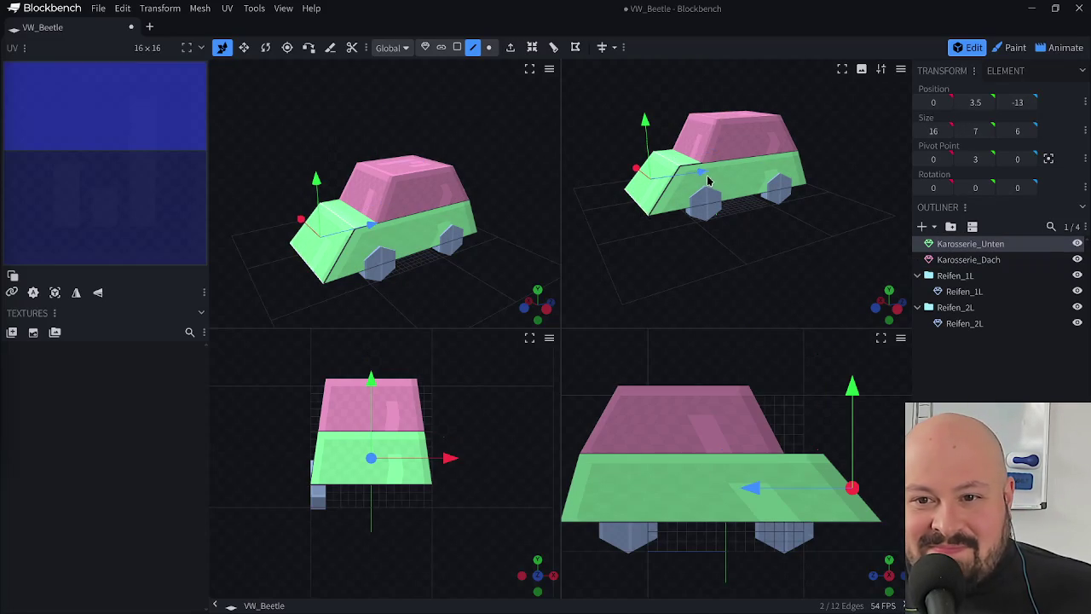
{"action": "left_click_drag", "start_coordinate": [708, 180], "coordinate": [699, 180]}
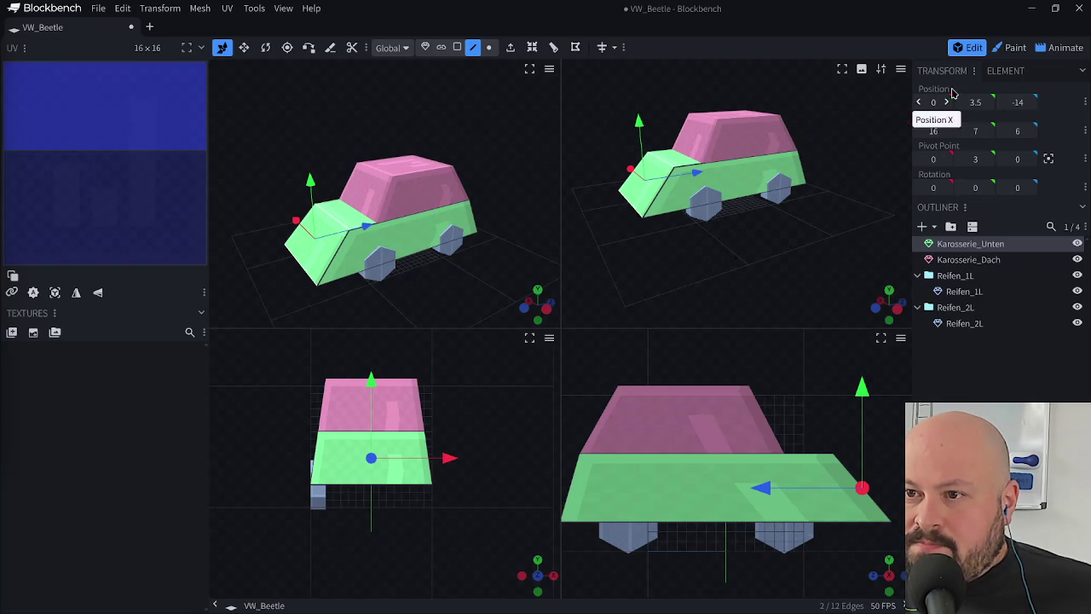
{"action": "left_click", "coordinate": [952, 279]}
{"action": "left_click_drag", "start_coordinate": [755, 205], "coordinate": [730, 204]}
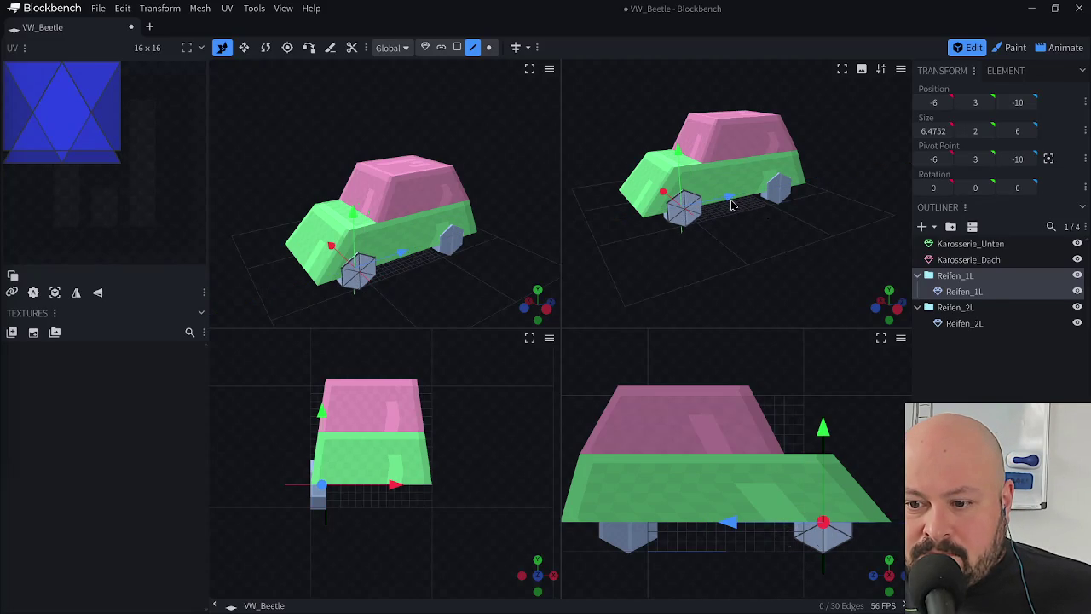
- Move the rear wheel Reifen_2L one unit back and save the model
{"action": "left_click", "coordinate": [785, 194]}
{"action": "left_click_drag", "start_coordinate": [815, 185], "coordinate": [791, 234]}
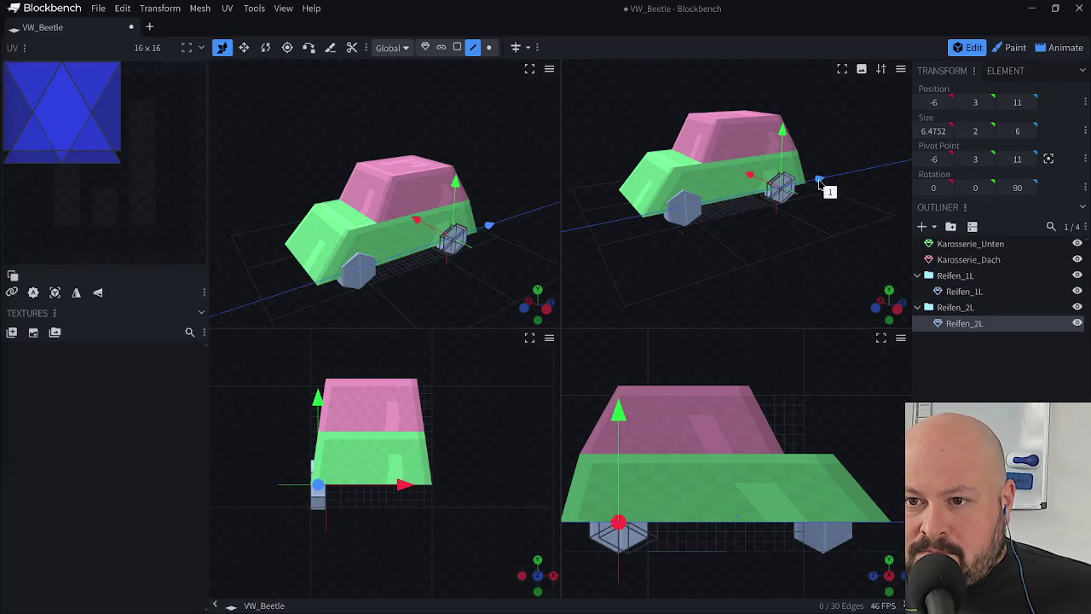
{"action": "left_click_drag", "start_coordinate": [706, 266], "coordinate": [900, 254]}
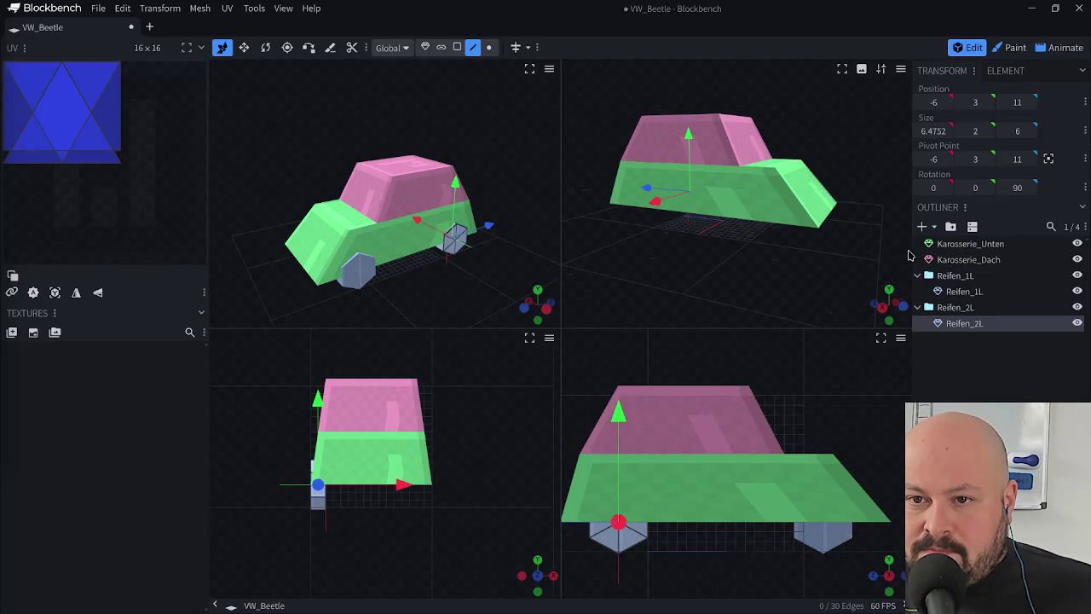
{"action": "key", "text": "ctrl+s"}
{"action": "mouse_move", "coordinate": [826, 268]}
{"action": "left_mouse_down"}
{"action": "mouse_move", "coordinate": [677, 297]}
{"action": "mouse_move", "coordinate": [567, 278]}
{"action": "left_mouse_up"}
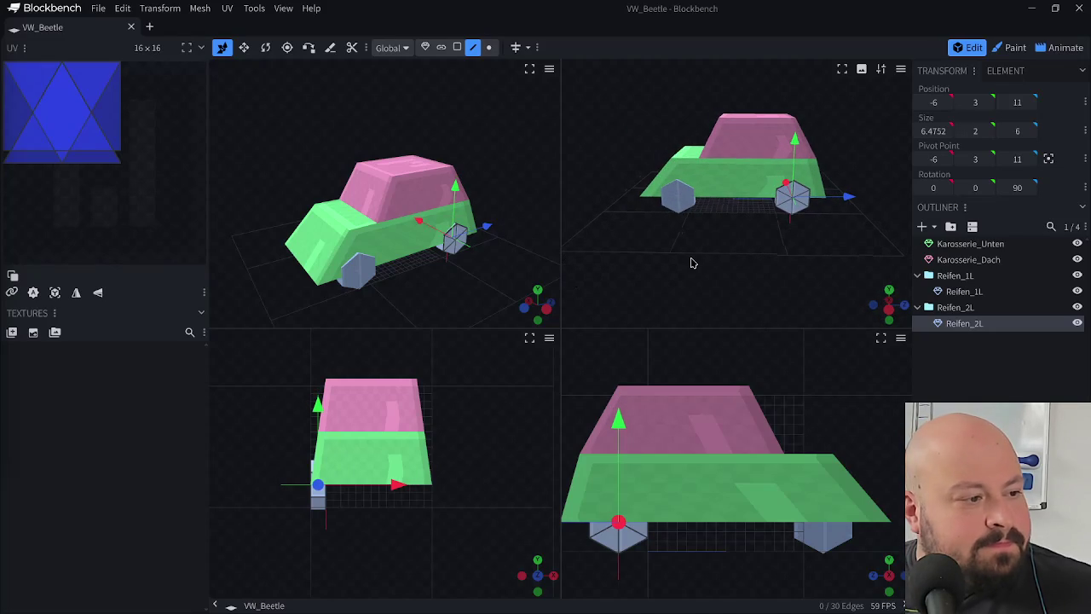
{"action": "mouse_move", "coordinate": [617, 248]}
{"action": "left_mouse_down"}
{"action": "mouse_move", "coordinate": [808, 246]}
{"action": "mouse_move", "coordinate": [779, 246]}
{"action": "mouse_move", "coordinate": [892, 258]}
{"action": "left_mouse_up"}
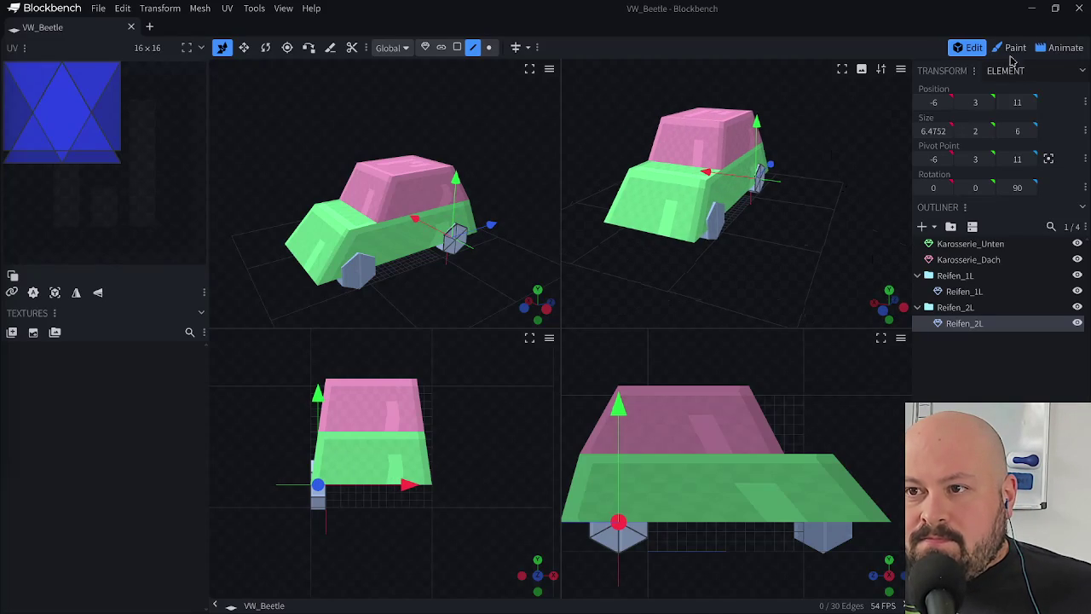
- Preview the wheel spin in Animate mode, then return to Edit and select the Reifen_2L group
{"action": "left_click", "coordinate": [1061, 48]}
{"action": "mouse_move", "coordinate": [326, 416]}
{"action": "left_mouse_down"}
{"action": "mouse_move", "coordinate": [562, 436]}
{"action": "mouse_move", "coordinate": [328, 436]}
{"action": "left_mouse_up"}
{"action": "left_click", "coordinate": [968, 48]}
{"action": "mouse_move", "coordinate": [869, 117]}
{"action": "left_mouse_down"}
{"action": "mouse_move", "coordinate": [759, 288]}
{"action": "mouse_move", "coordinate": [672, 268]}
{"action": "mouse_move", "coordinate": [702, 256]}
{"action": "left_mouse_up"}
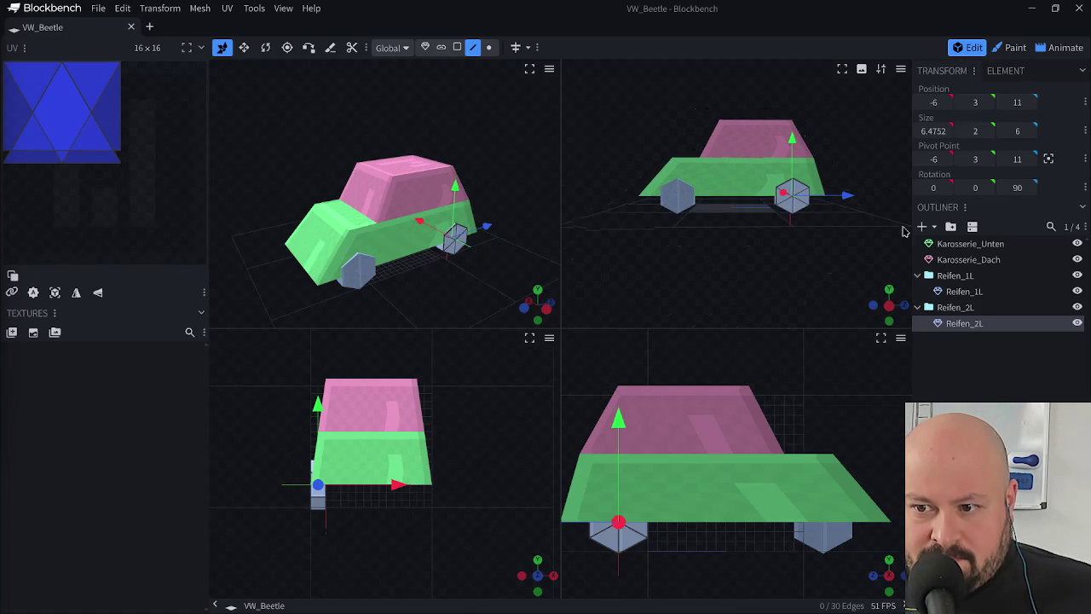
{"action": "left_click", "coordinate": [954, 306]}
{"action": "mouse_move", "coordinate": [844, 255]}
{"action": "left_mouse_down"}
{"action": "mouse_move", "coordinate": [811, 246]}
{"action": "mouse_move", "coordinate": [823, 250]}
{"action": "left_mouse_up"}
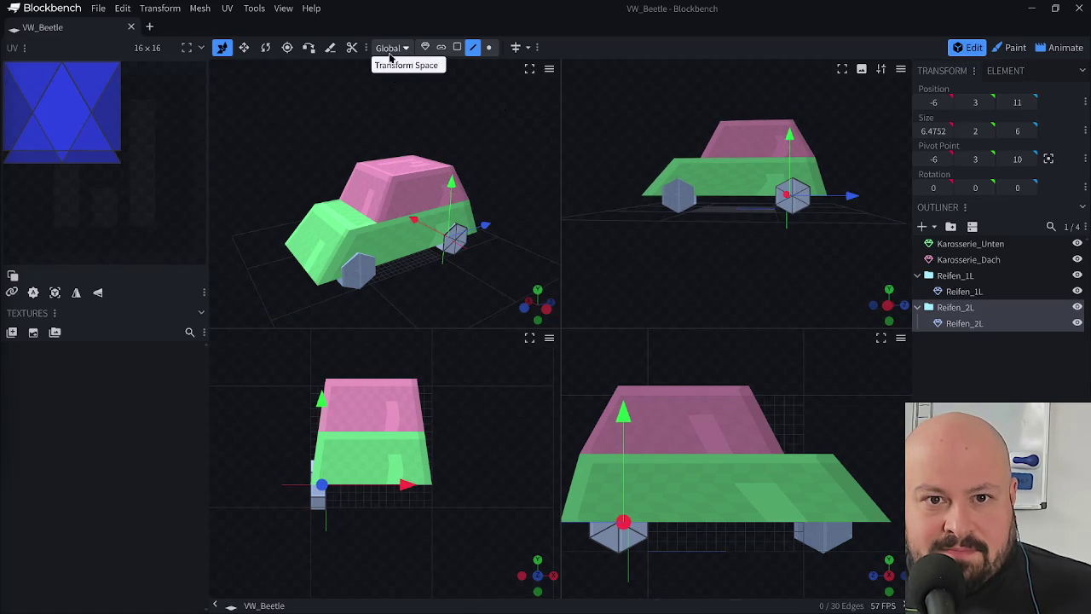
- Move the Reifen_2L group's pivot to the wheel's centre at Z 11 and save VW_Beetle.bbmodel
{"action": "left_click", "coordinate": [288, 47]}
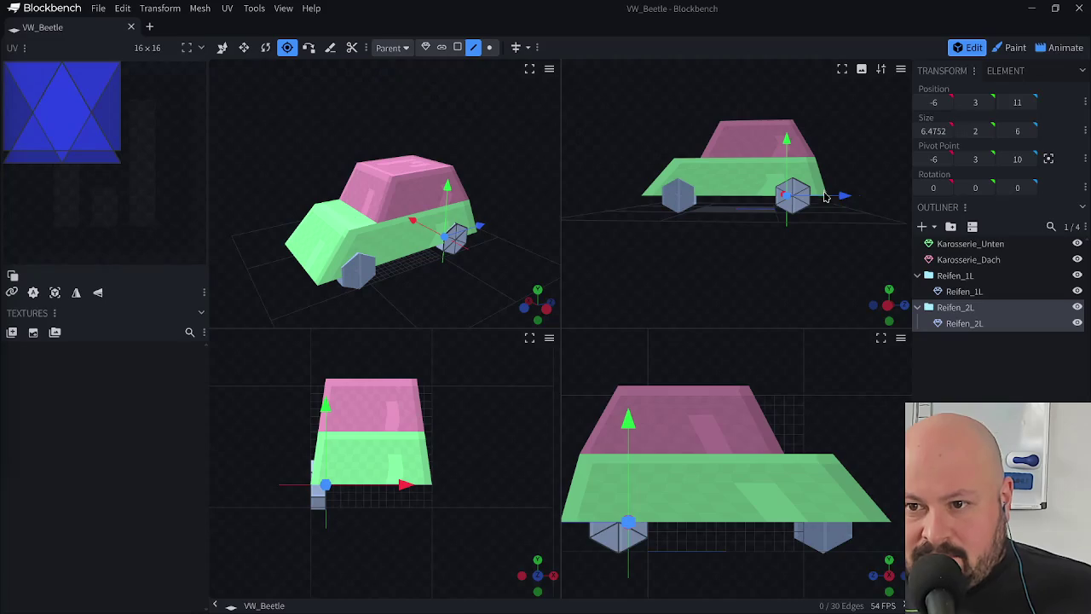
{"action": "left_click_drag", "start_coordinate": [843, 196], "coordinate": [857, 204]}
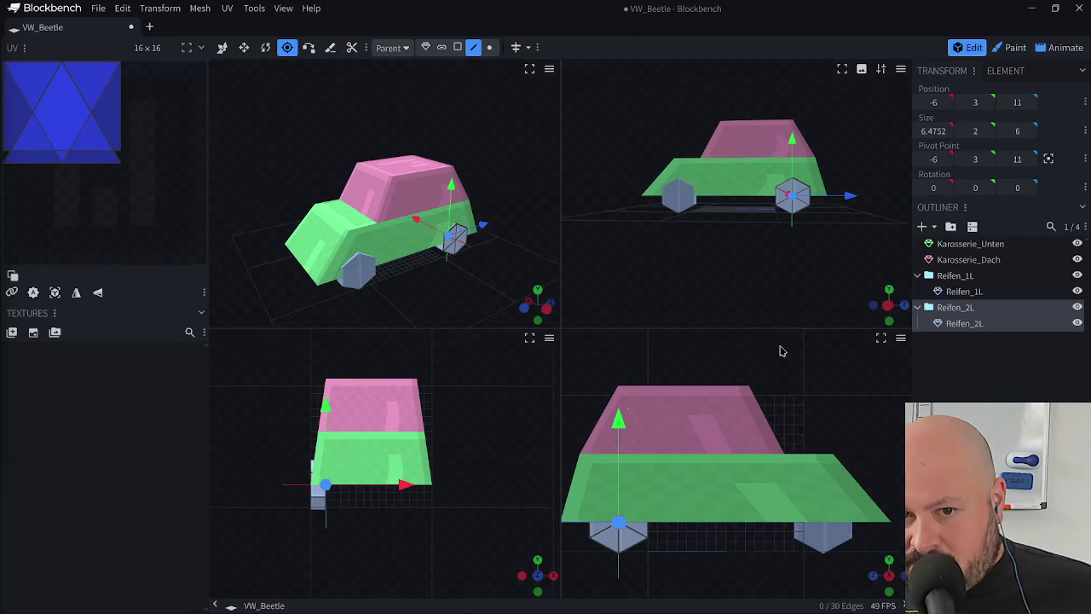
{"action": "left_click", "coordinate": [966, 277]}
{"action": "left_click_drag", "start_coordinate": [684, 236], "coordinate": [713, 244]}
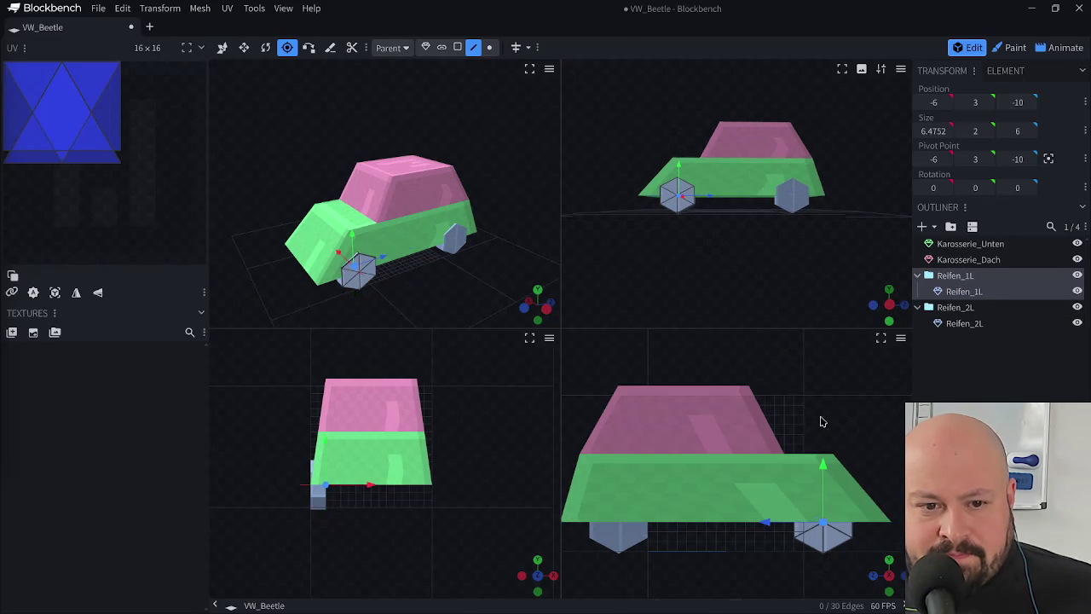
{"action": "mouse_move", "coordinate": [402, 302]}
{"action": "left_mouse_down"}
{"action": "mouse_move", "coordinate": [500, 305]}
{"action": "mouse_move", "coordinate": [443, 290]}
{"action": "mouse_move", "coordinate": [487, 245]}
{"action": "left_mouse_up"}
{"action": "left_click", "coordinate": [798, 195]}
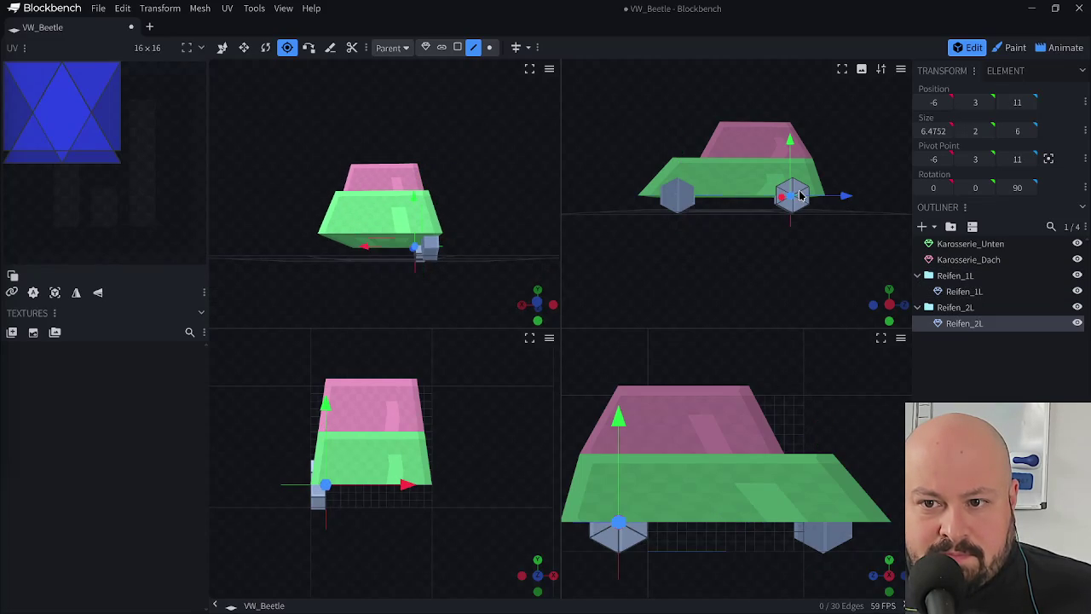
{"action": "left_click_drag", "start_coordinate": [626, 288], "coordinate": [594, 293]}
{"action": "key", "text": "ctrl+s"}
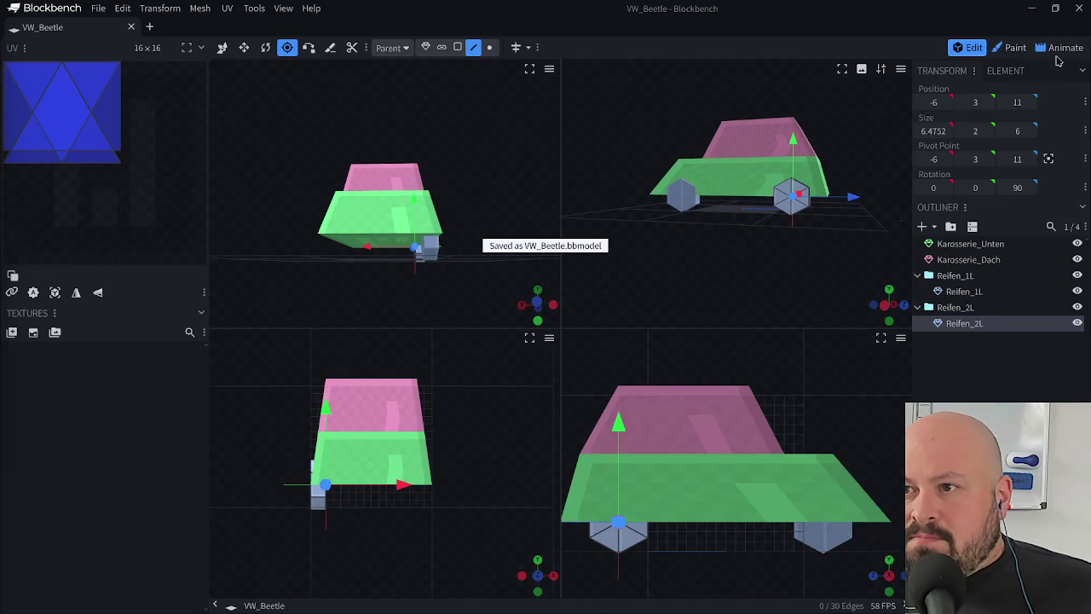
{"action": "left_click", "coordinate": [1064, 48]}
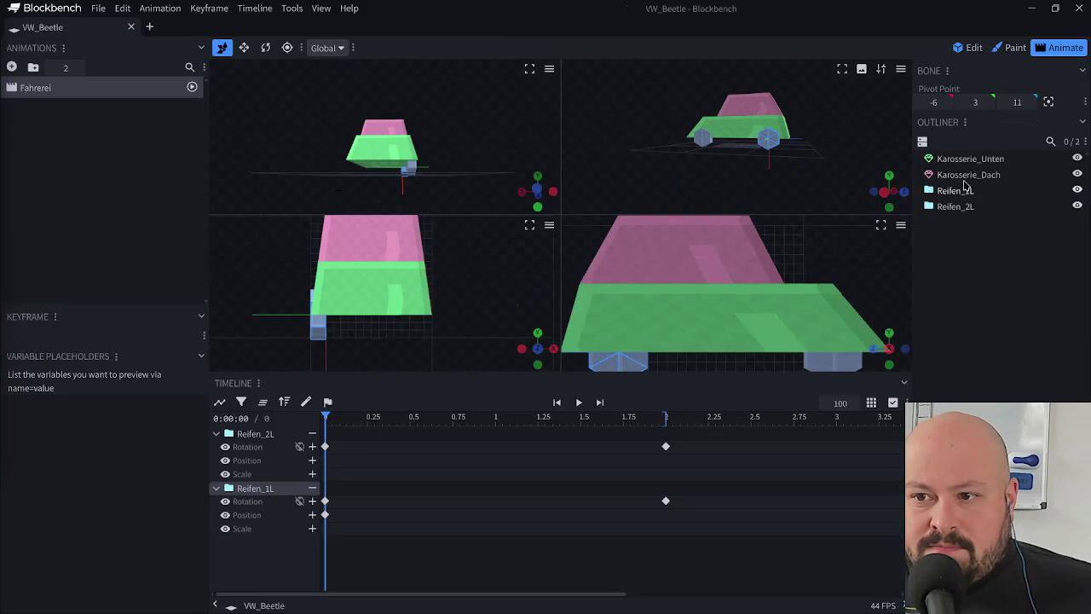
- Scrub the Fahrerei timeline to preview the wheel rotation from several angles
{"action": "mouse_move", "coordinate": [326, 417]}
{"action": "left_mouse_down"}
{"action": "mouse_move", "coordinate": [665, 434]}
{"action": "mouse_move", "coordinate": [599, 423]}
{"action": "left_mouse_up"}
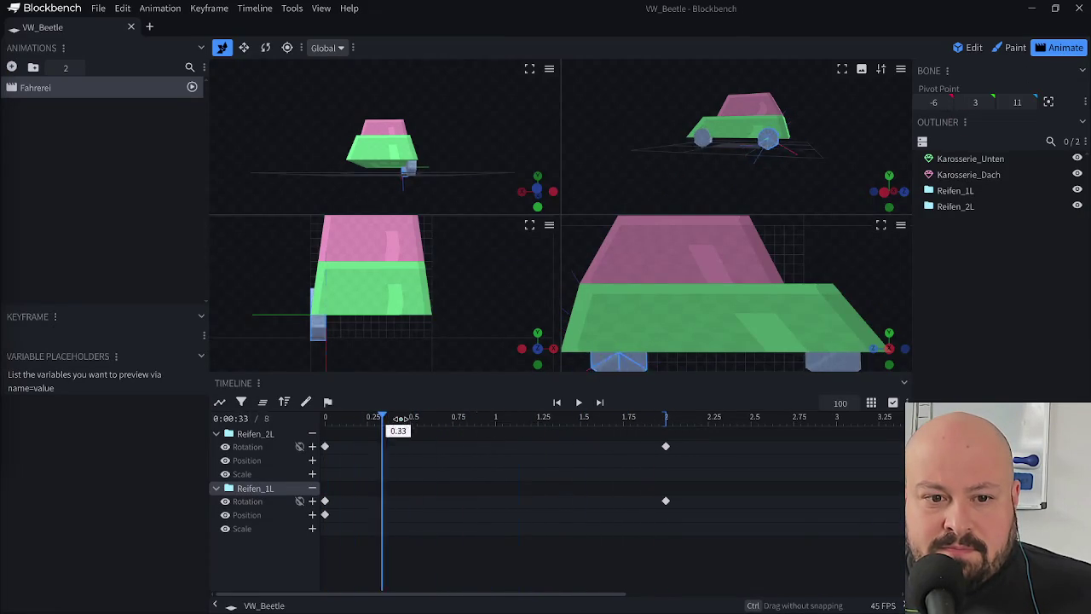
{"action": "left_click_drag", "start_coordinate": [390, 421], "coordinate": [321, 426]}
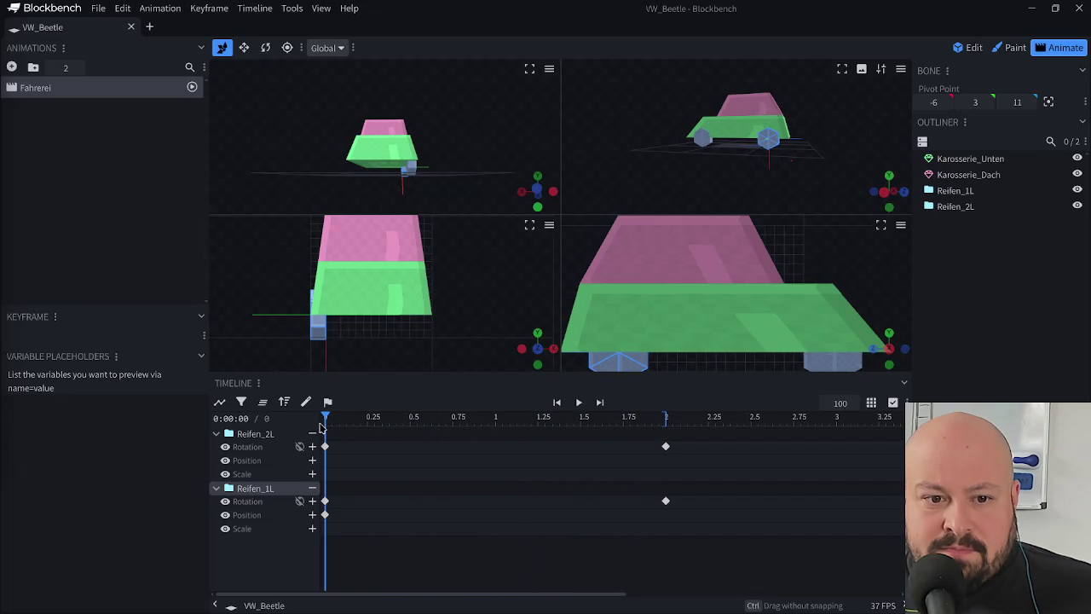
{"action": "left_click_drag", "start_coordinate": [450, 189], "coordinate": [366, 194]}
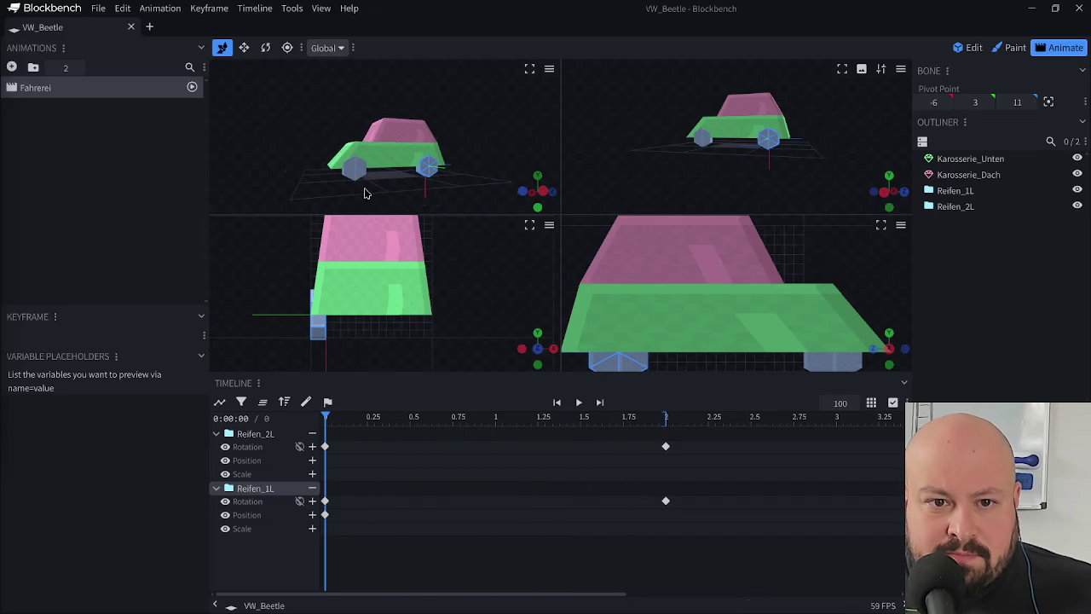
{"action": "left_click_drag", "start_coordinate": [484, 163], "coordinate": [440, 309]}
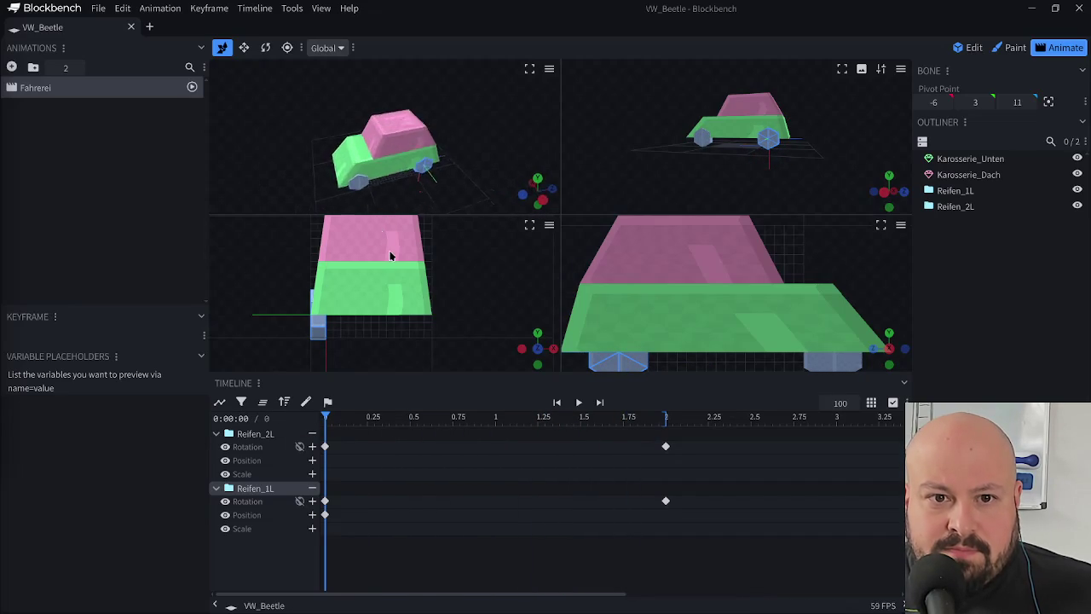
{"action": "mouse_move", "coordinate": [335, 424]}
{"action": "left_mouse_down"}
{"action": "mouse_move", "coordinate": [296, 433]}
{"action": "mouse_move", "coordinate": [677, 458]}
{"action": "mouse_move", "coordinate": [667, 458]}
{"action": "left_mouse_up"}
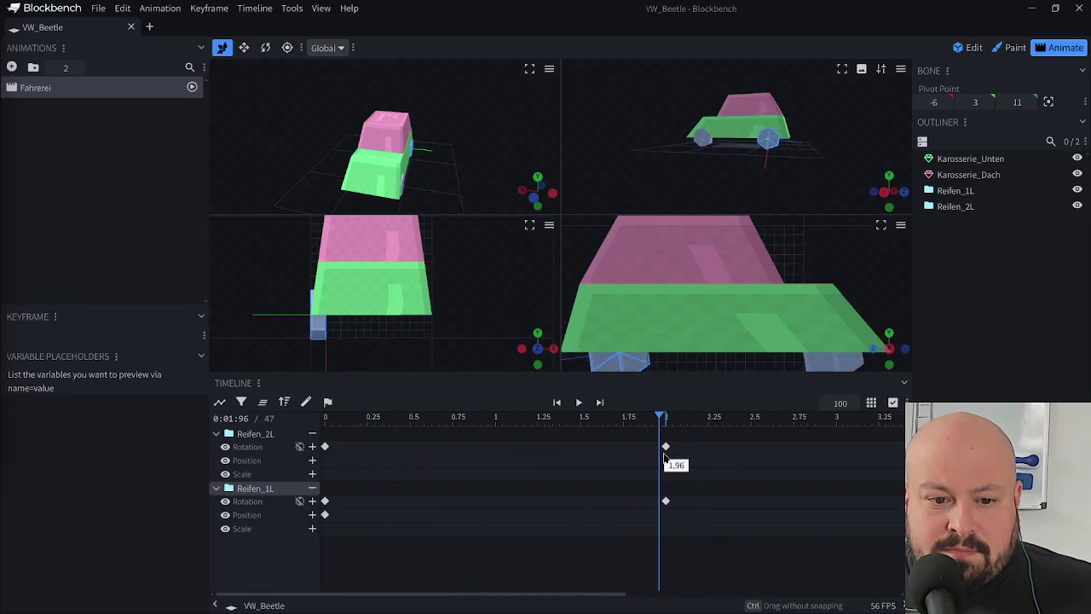
- Delete Reifen_1L's stray Position keyframe at 0 and play the animation
{"action": "left_click_drag", "start_coordinate": [398, 519], "coordinate": [317, 537]}
{"action": "mouse_move", "coordinate": [383, 426]}
{"action": "left_mouse_down"}
{"action": "mouse_move", "coordinate": [341, 433]}
{"action": "mouse_move", "coordinate": [311, 459]}
{"action": "mouse_move", "coordinate": [572, 463]}
{"action": "left_mouse_up"}
{"action": "key", "text": "Delete"}
{"action": "key", "text": "space"}
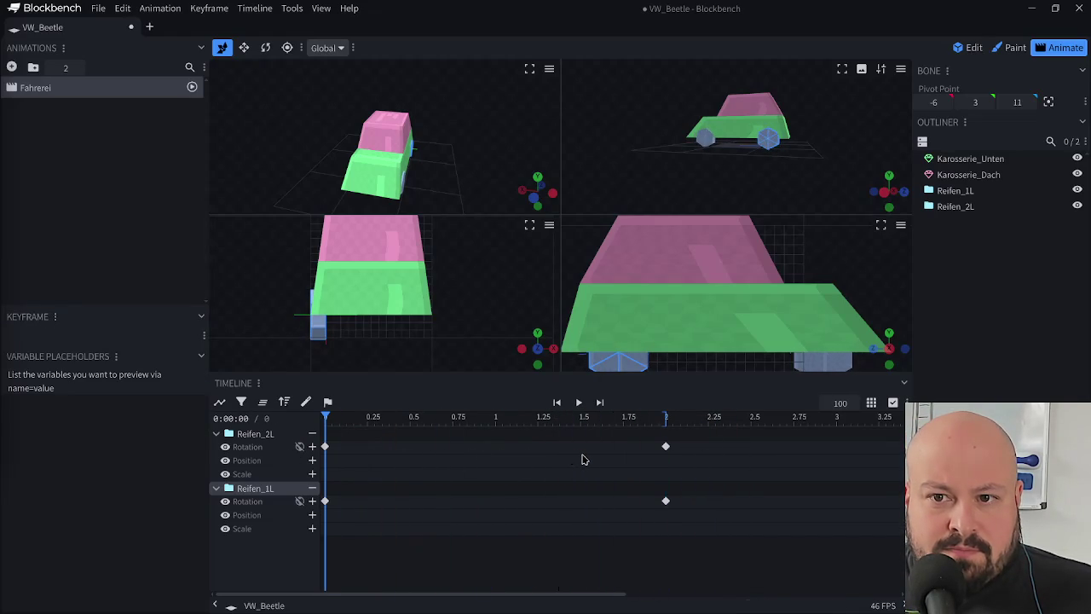
- Set the Fahrerei animation's Loop Mode to Loop, test playback and save
{"action": "right_click", "coordinate": [105, 92]}
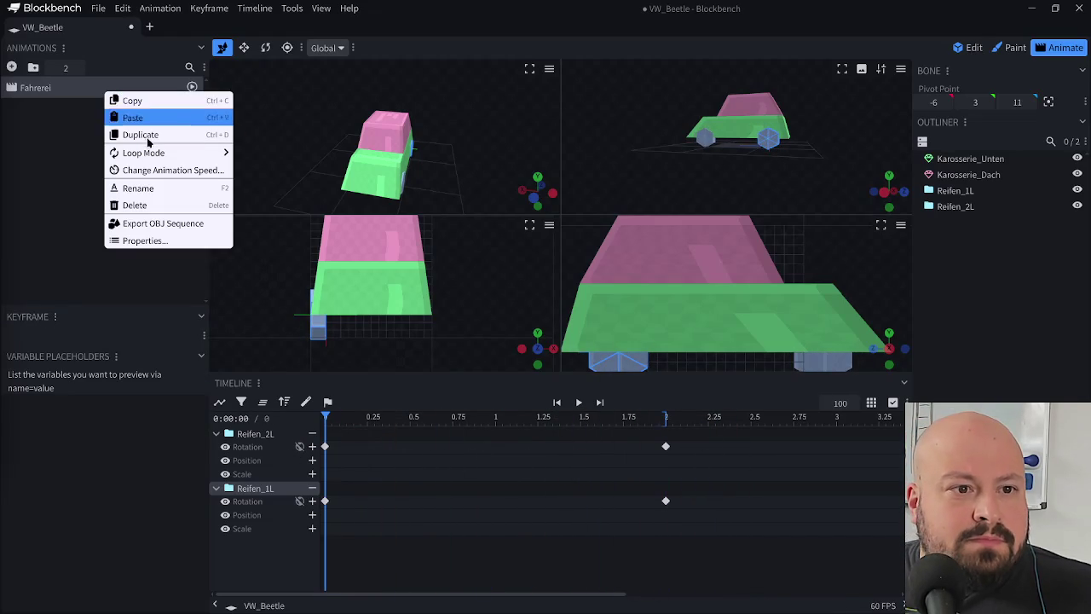
{"action": "left_click", "coordinate": [152, 239]}
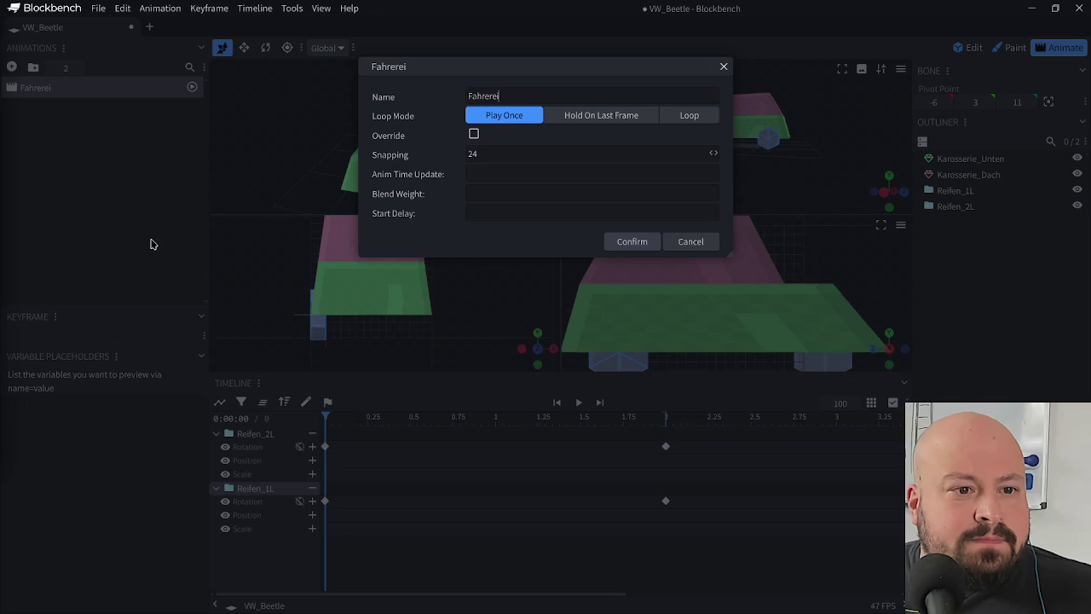
{"action": "left_click", "coordinate": [686, 118]}
{"action": "left_click", "coordinate": [653, 261]}
{"action": "key", "text": "space"}
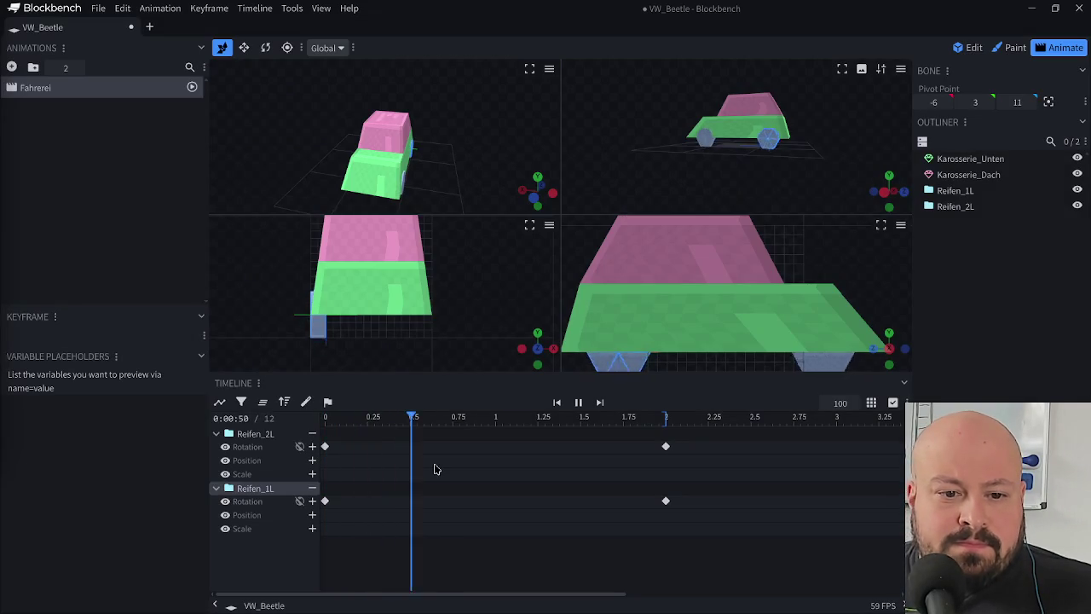
{"action": "key", "text": "space"}
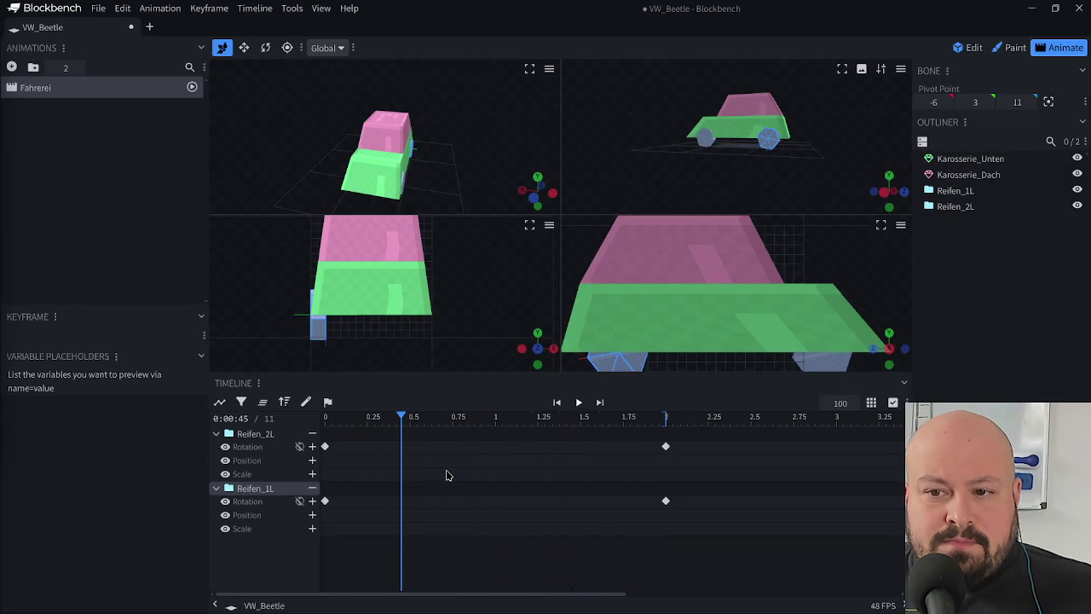
{"action": "key", "text": "ctrl+s"}
{"action": "left_click", "coordinate": [104, 10]}
{"action": "mouse_move", "coordinate": [119, 61]}
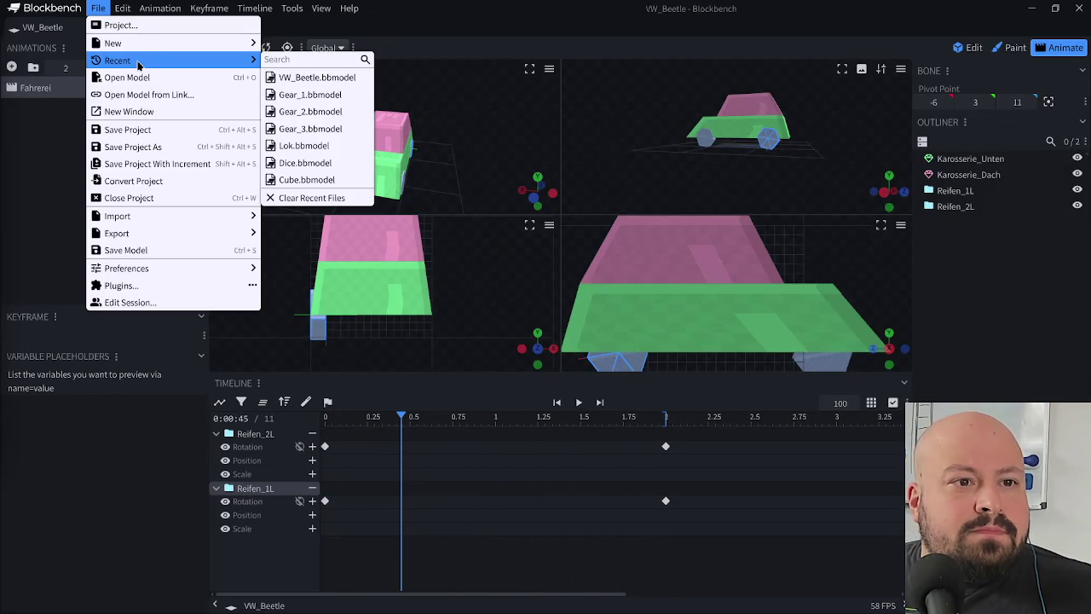
{"action": "left_click", "coordinate": [297, 102]}
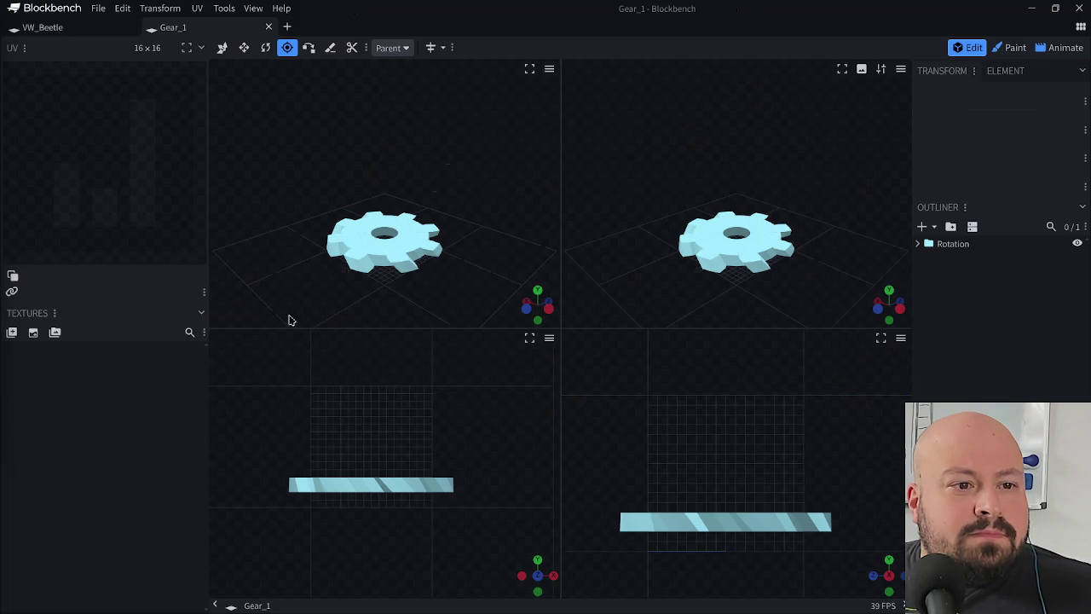
{"action": "left_click", "coordinate": [1059, 48]}
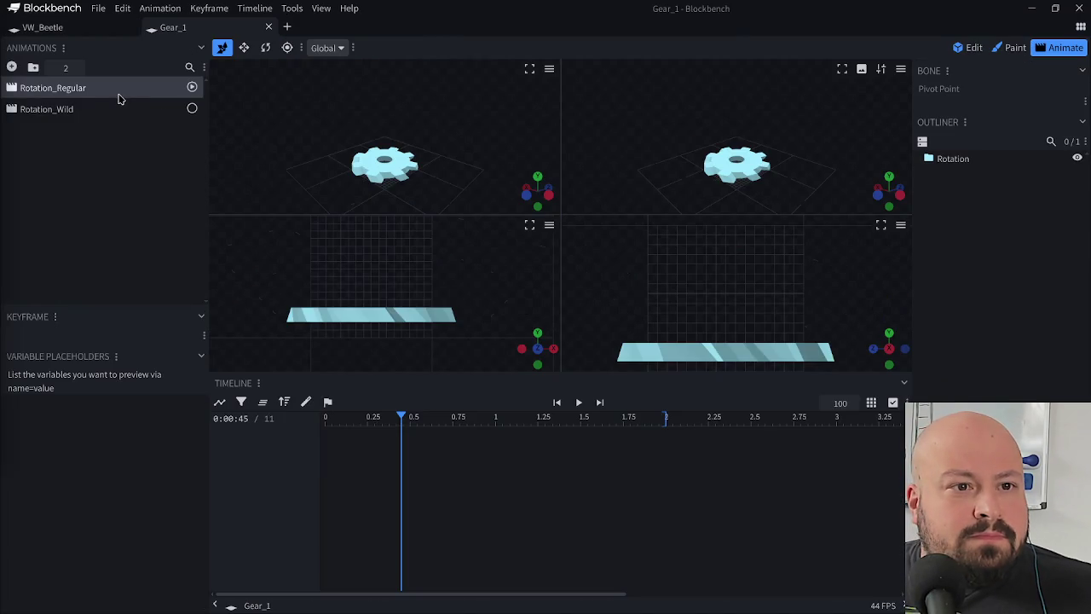
{"action": "right_click", "coordinate": [118, 95]}
{"action": "left_click", "coordinate": [182, 242]}
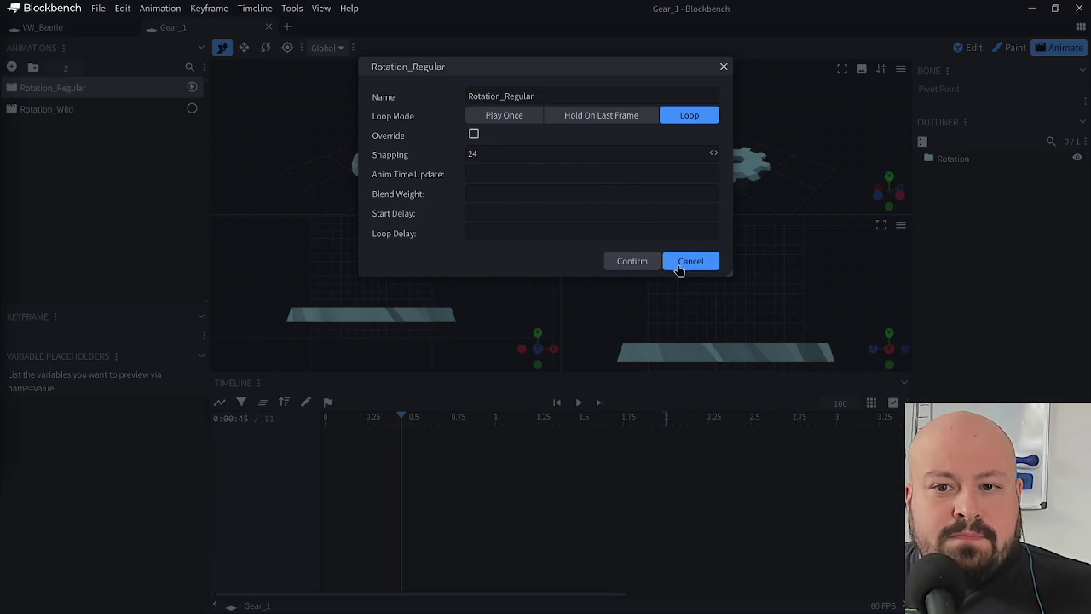
{"action": "left_click", "coordinate": [680, 264]}
{"action": "left_click", "coordinate": [115, 110]}
{"action": "right_click", "coordinate": [114, 111]}
{"action": "left_click", "coordinate": [222, 257]}
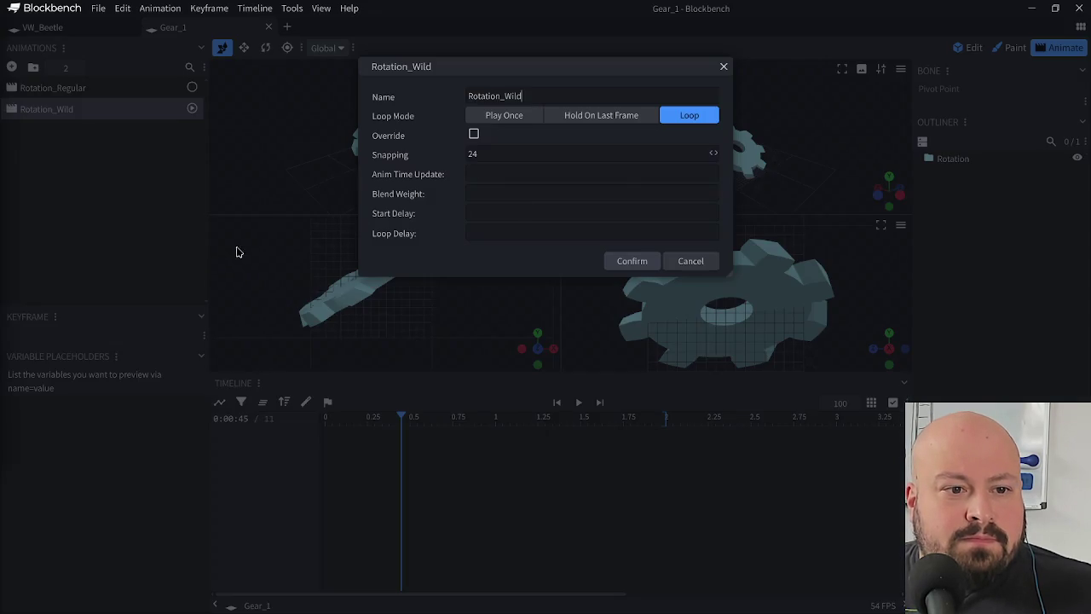
{"action": "left_click", "coordinate": [679, 260]}
{"action": "key", "text": "ctrl+w"}
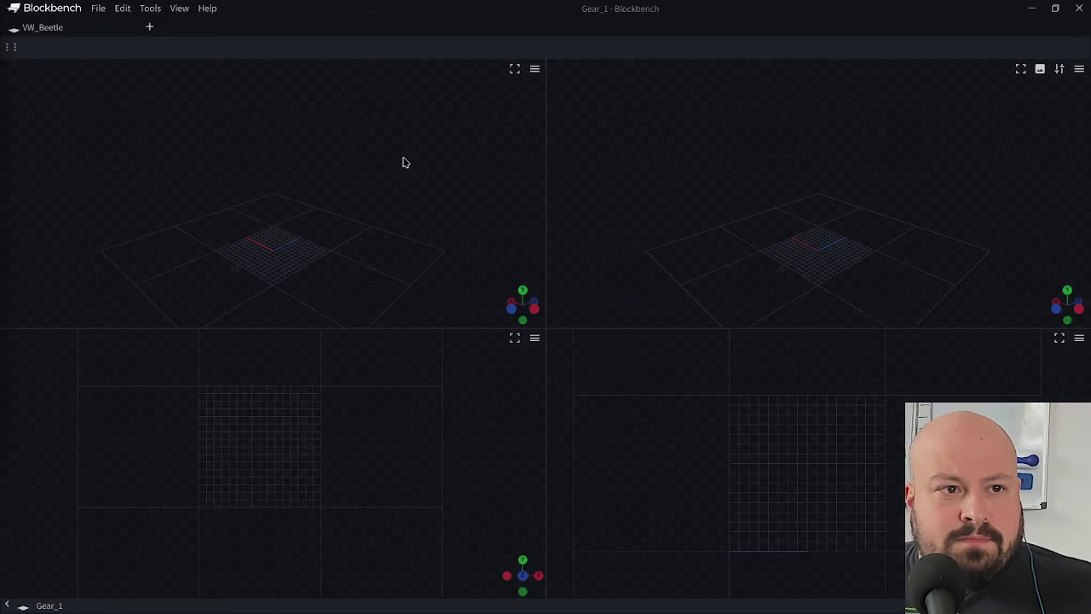
{"action": "key", "text": "space"}
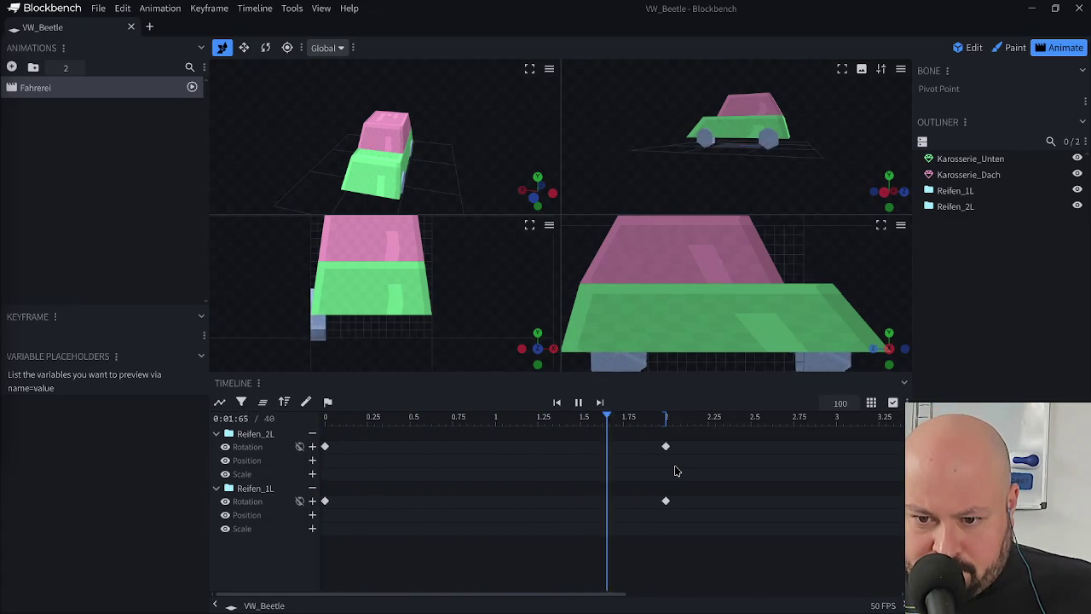
- Move both wheels' -360° rotation keyframes from 2 s to 1 s, save VW_Beetle.bbmodel and play
{"action": "key", "text": "space"}
{"action": "left_click_drag", "start_coordinate": [686, 438], "coordinate": [634, 530]}
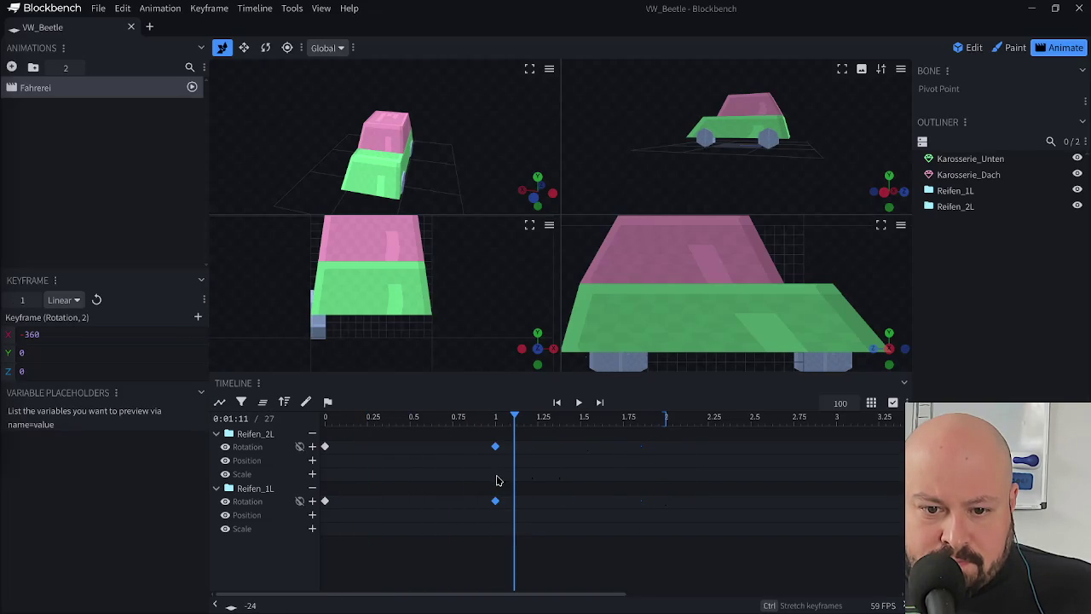
{"action": "left_click", "coordinate": [495, 446]}
{"action": "left_click", "coordinate": [496, 419]}
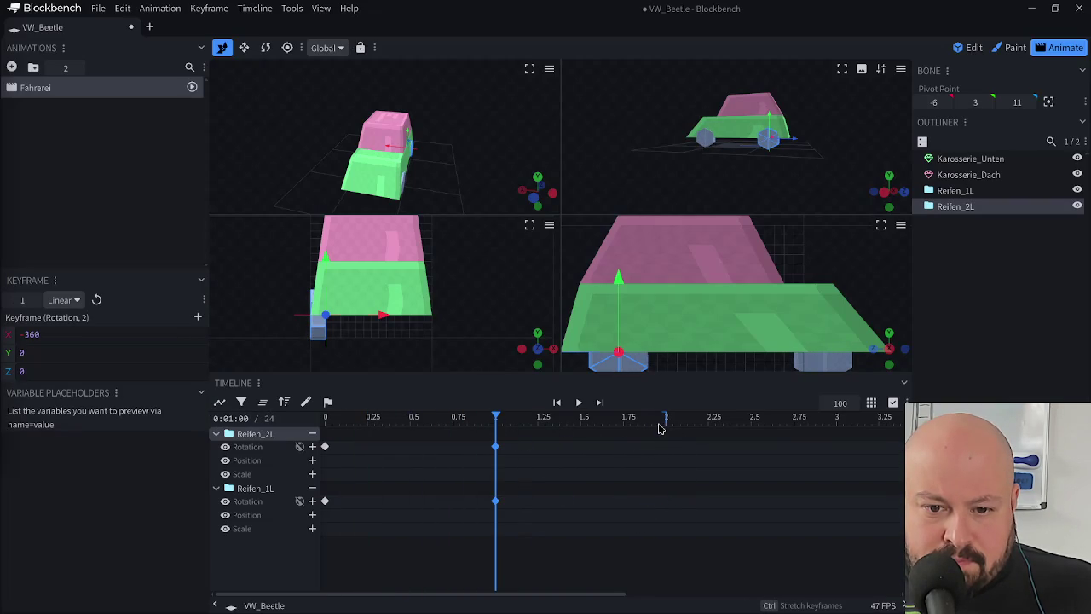
{"action": "key", "text": "Left"}
{"action": "key", "text": "Left"}
{"action": "key", "text": "Left"}
{"action": "key", "text": "Left"}
{"action": "key", "text": "Left"}
{"action": "key", "text": "Left"}
{"action": "key", "text": "ctrl+s"}
{"action": "key", "text": "space"}
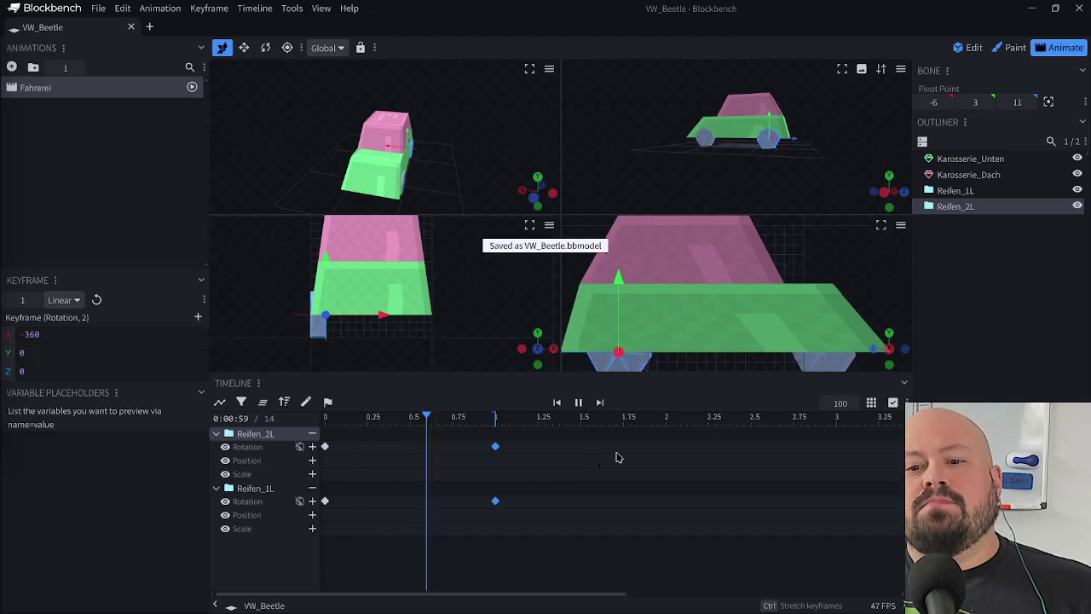
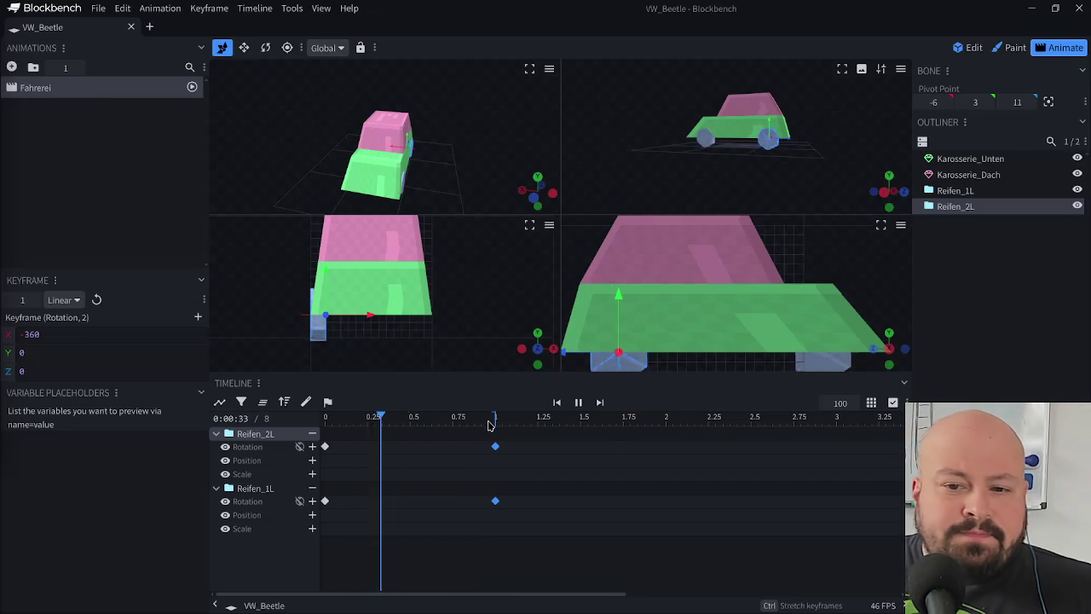
- Play and stop the Fahrerei wheel-spin preview a few times, then pick Karosserie_Dach
{"action": "key", "text": "space"}
{"action": "key", "text": "space"}
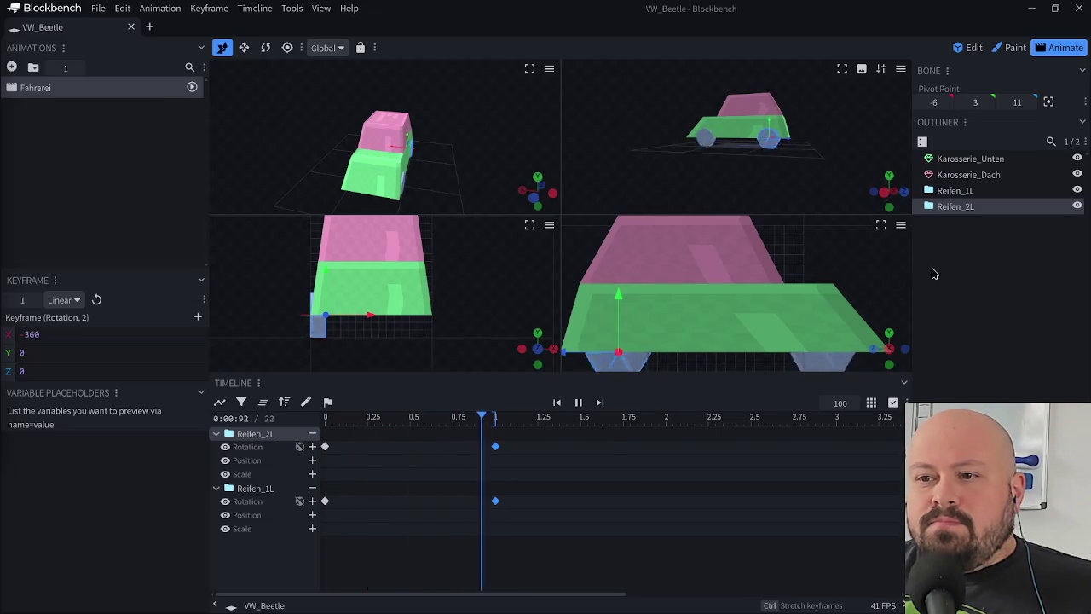
{"action": "key", "text": "space"}
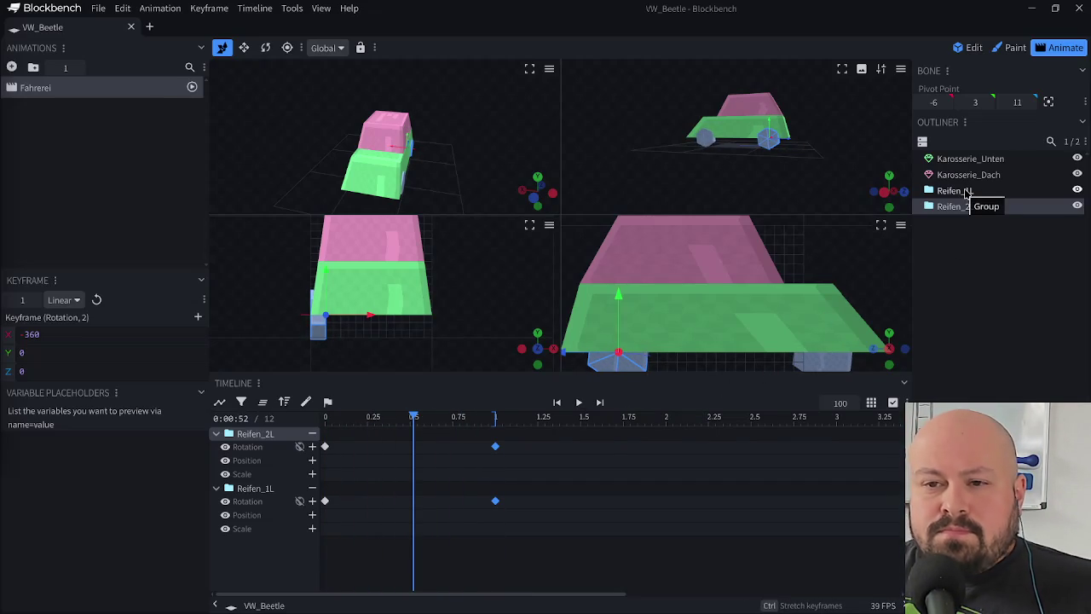
{"action": "key", "text": "space"}
{"action": "key", "text": "space"}
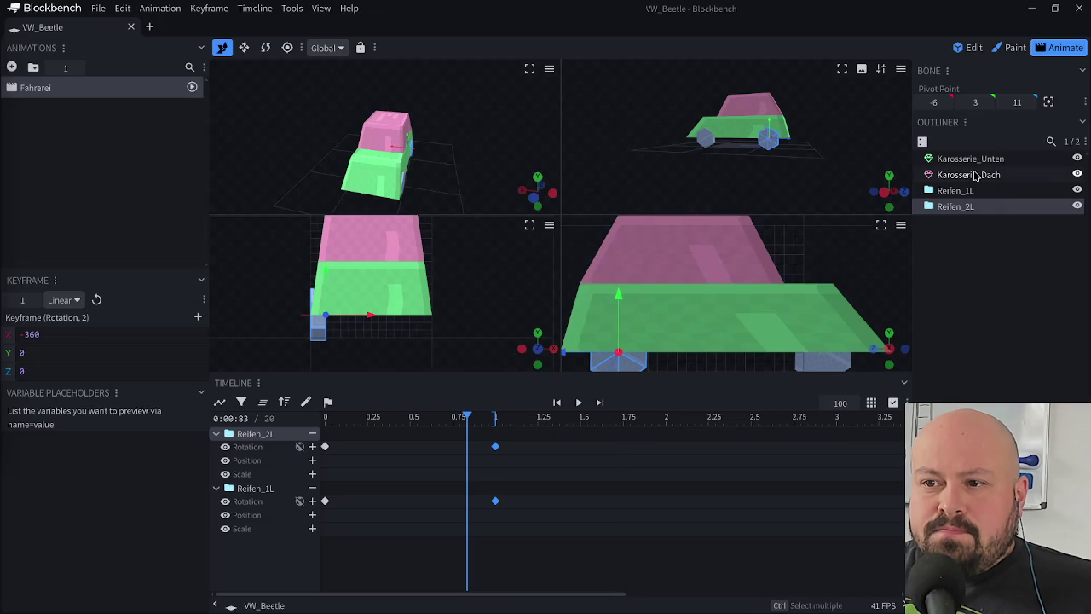
{"action": "left_click", "coordinate": [975, 174]}
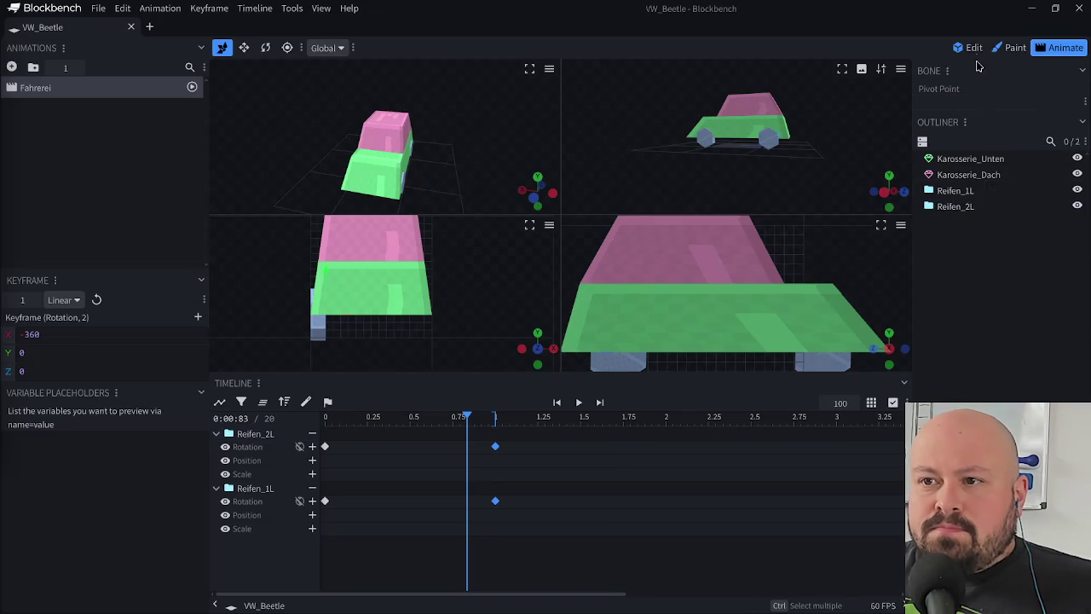
- In Edit mode, select the Karosserie_Dach and Karosserie_Unten body meshes
{"action": "left_click", "coordinate": [970, 47]}
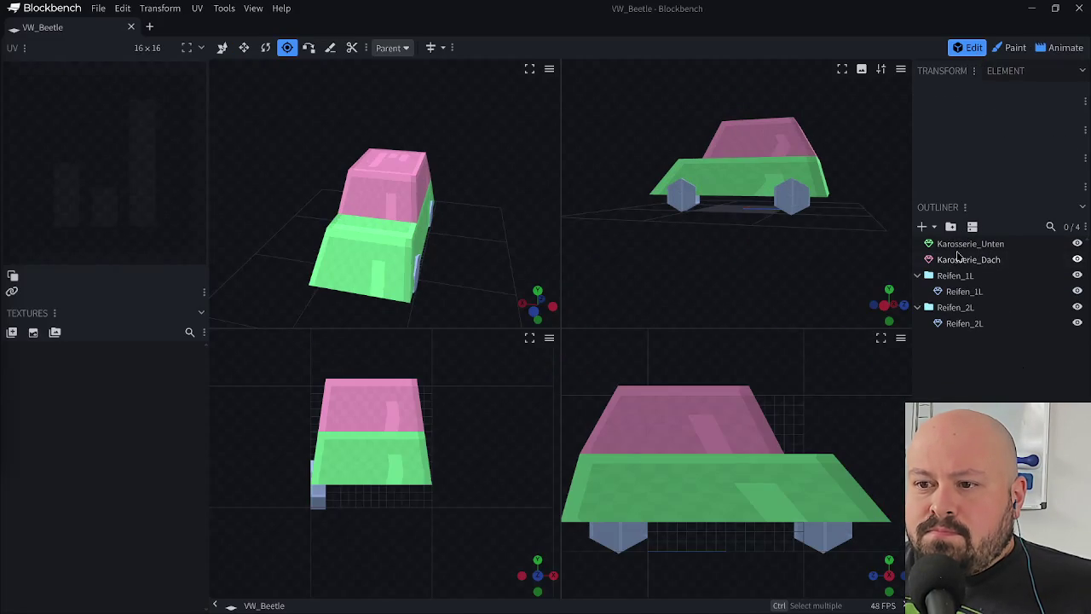
{"action": "left_click", "coordinate": [959, 258]}
{"action": "left_click", "coordinate": [969, 245], "text": "ctrl"}
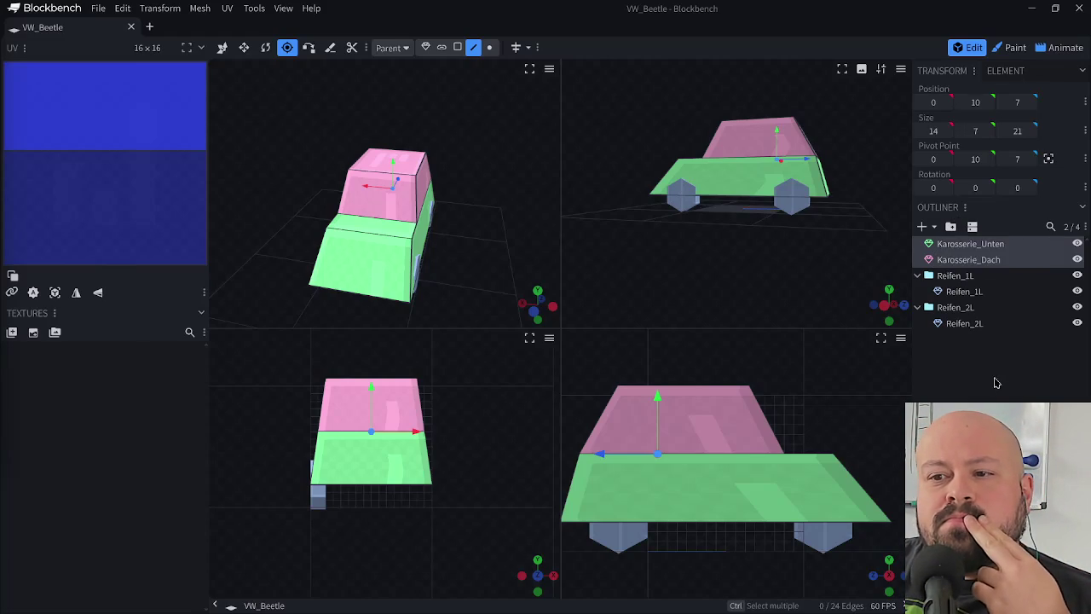
{"action": "key", "text": "Escape"}
{"action": "left_click", "coordinate": [985, 260]}
{"action": "left_click", "coordinate": [988, 245]}
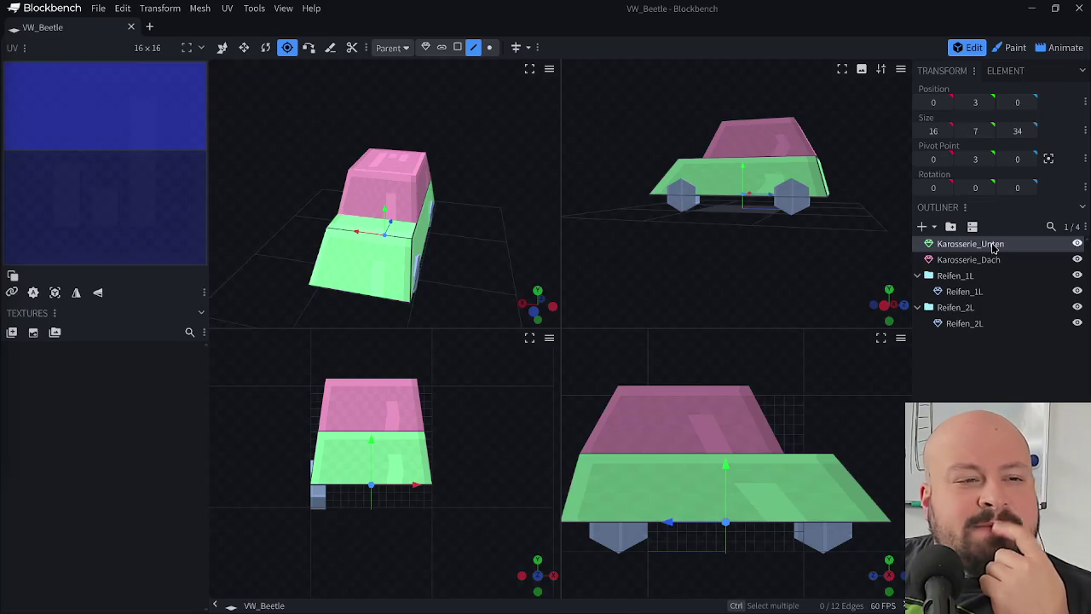
- Create a new group named Karosserie_Bounce holding the Karosserie meshes
{"action": "left_click", "coordinate": [951, 228]}
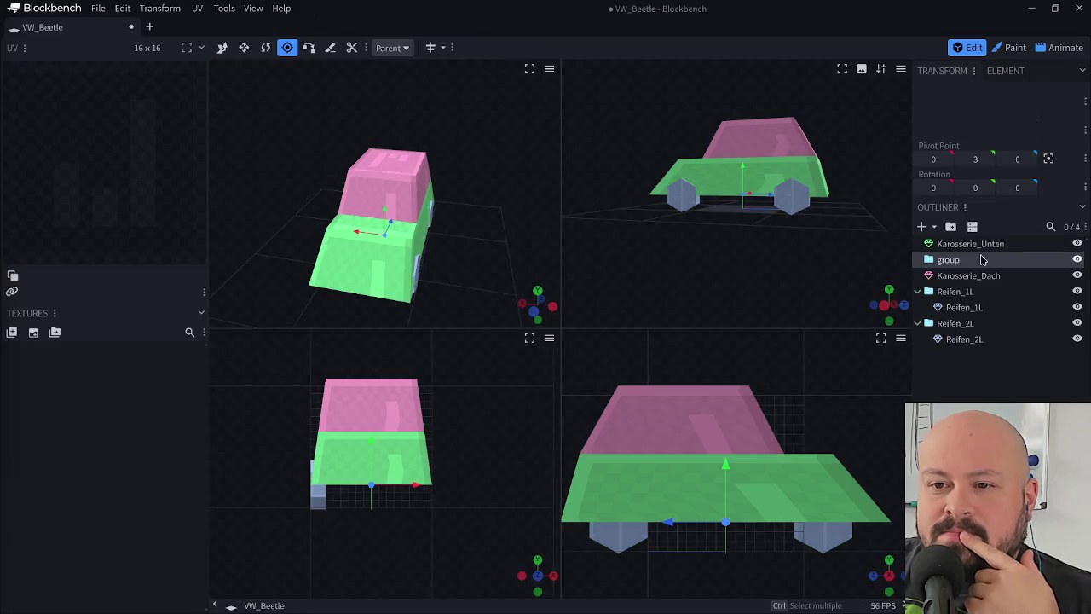
{"action": "left_click", "coordinate": [968, 247]}
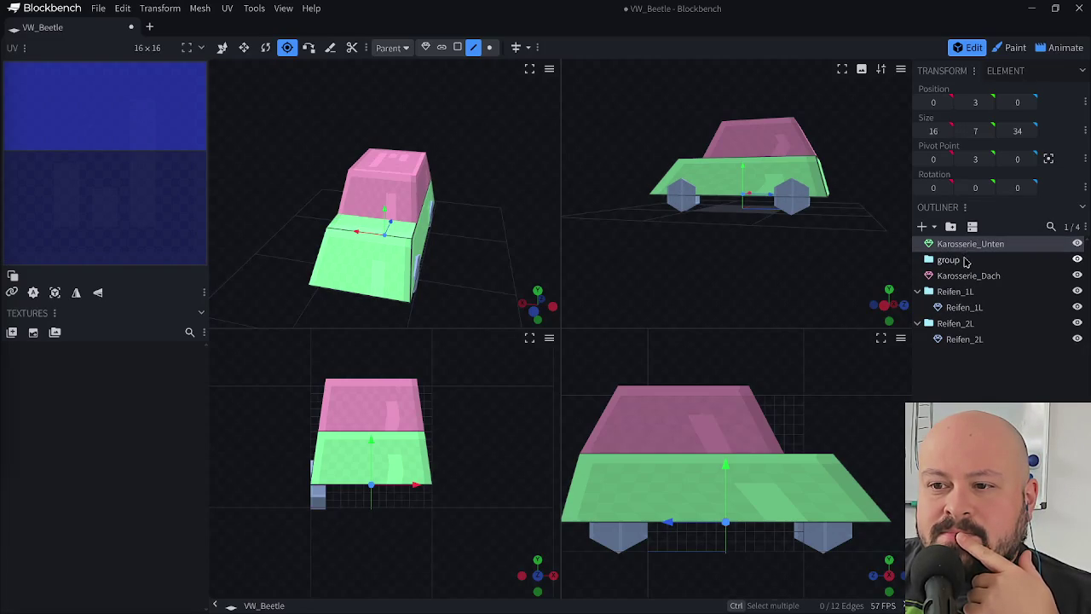
{"action": "left_click", "coordinate": [966, 263]}
{"action": "mouse_move", "coordinate": [966, 248]}
{"action": "left_mouse_down"}
{"action": "mouse_move", "coordinate": [965, 264]}
{"action": "mouse_move", "coordinate": [959, 247]}
{"action": "left_mouse_up"}
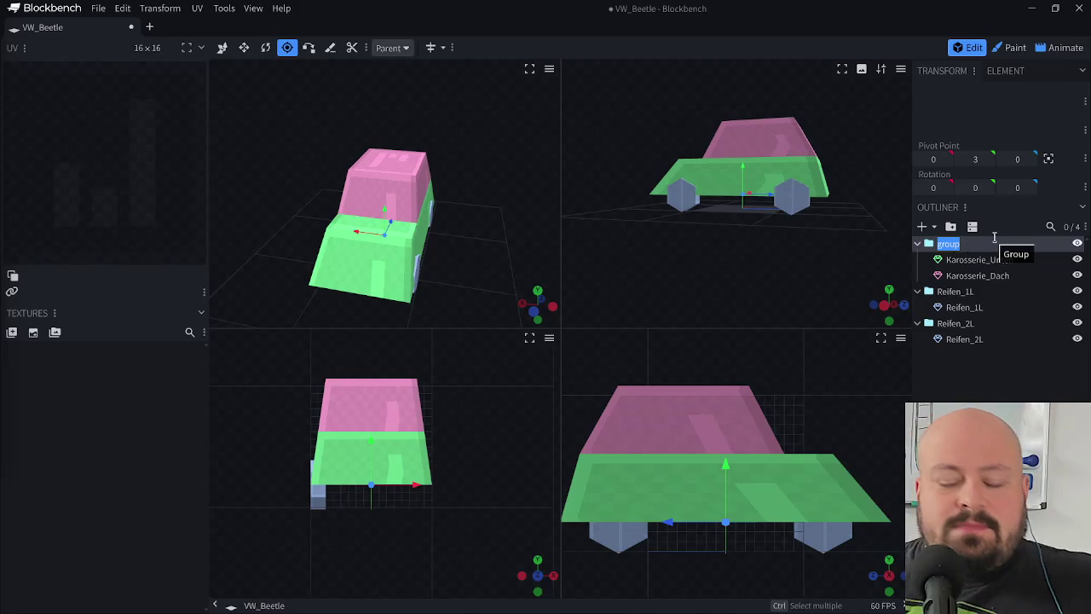
{"action": "type", "text": "Karosserie_B"}
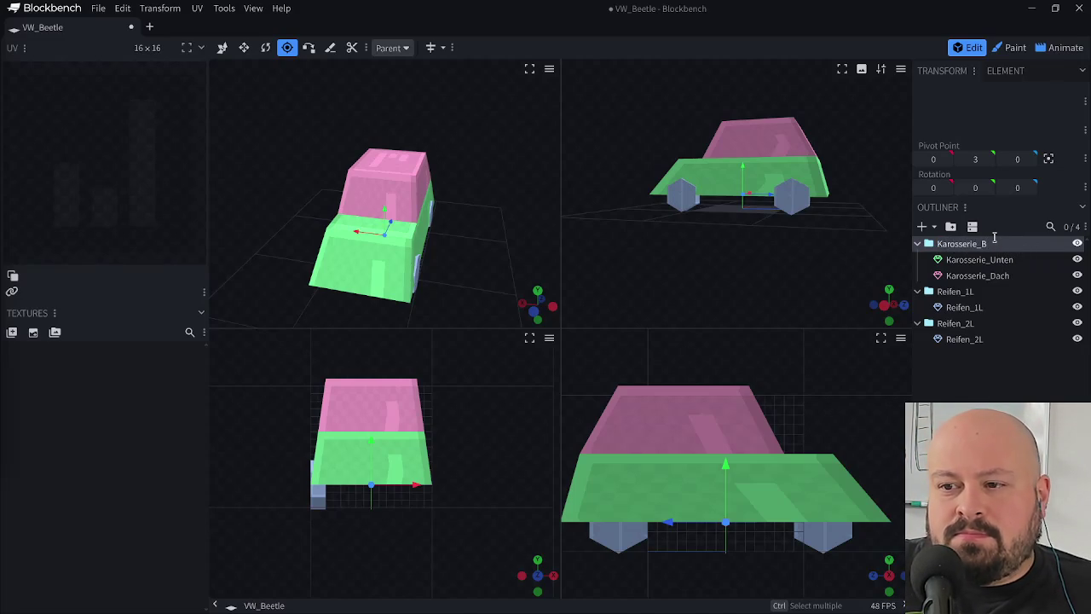
{"action": "type", "text": "ounce"}
{"action": "key", "text": "Return"}
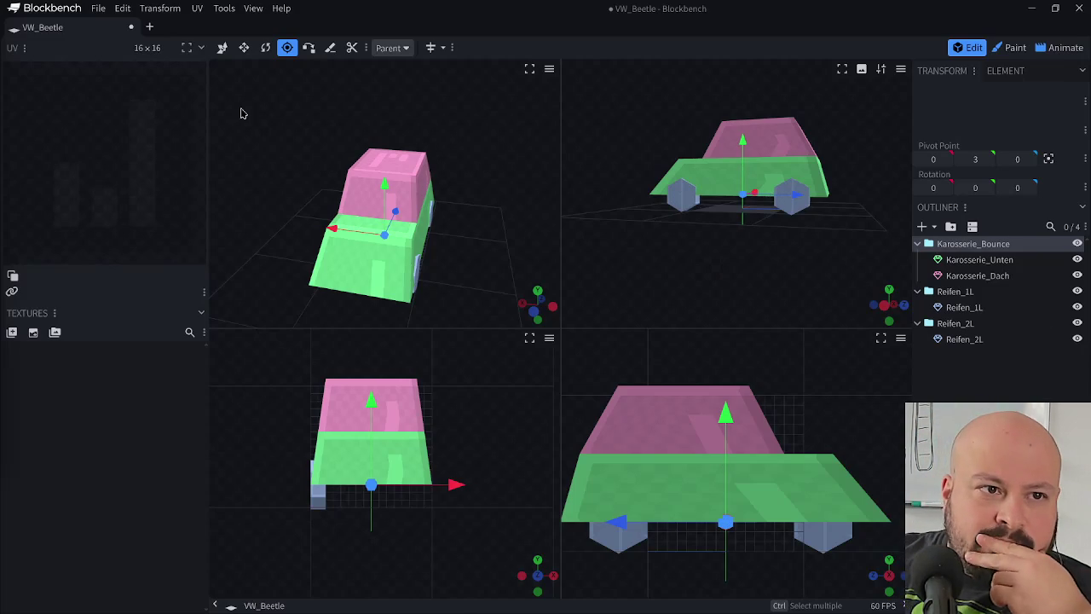
- Save the project as VW_Beetle.bbmodel
{"action": "left_click", "coordinate": [101, 11]}
{"action": "left_click", "coordinate": [129, 133]}
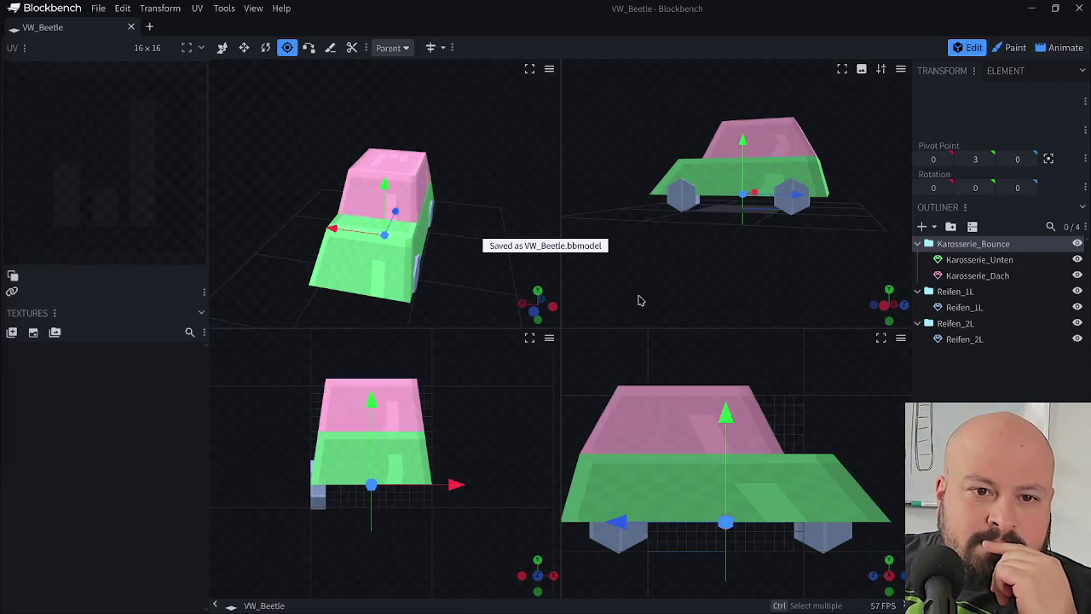
{"action": "left_click", "coordinate": [1010, 382]}
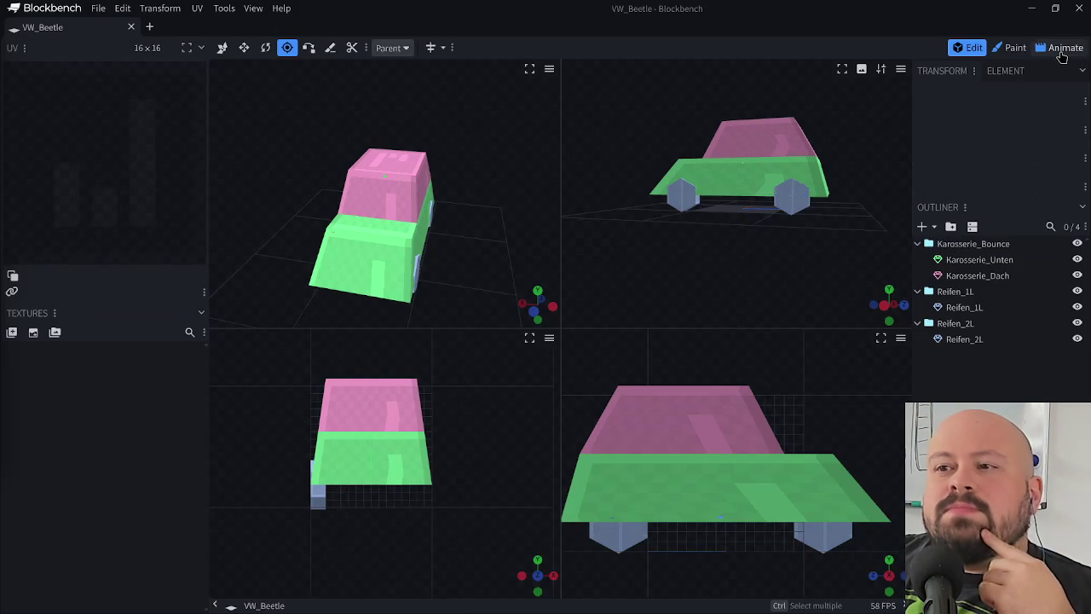
- In Animate mode, key Karosserie_Bounce rotation at 0 seconds with a 5-degree Z tilt
{"action": "left_click", "coordinate": [1062, 51]}
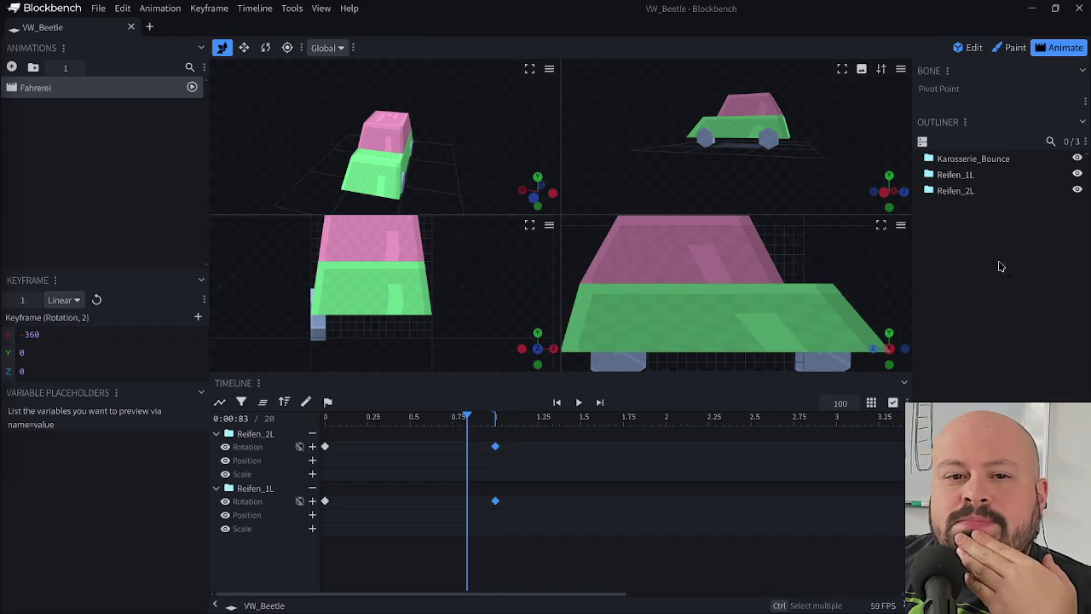
{"action": "left_click", "coordinate": [986, 164]}
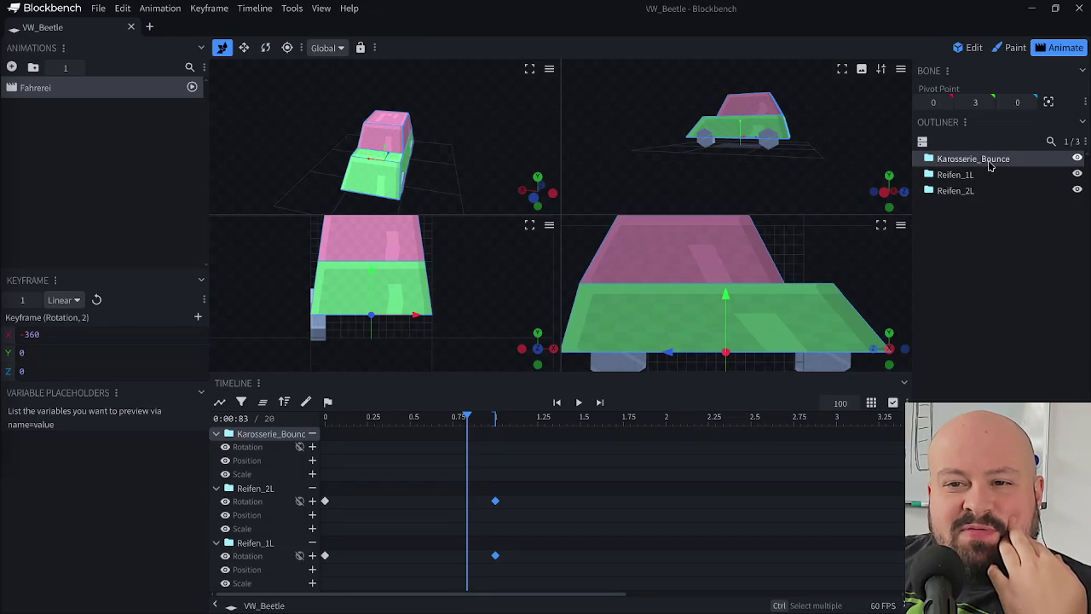
{"action": "left_click", "coordinate": [1025, 253]}
{"action": "left_click", "coordinate": [1006, 164]}
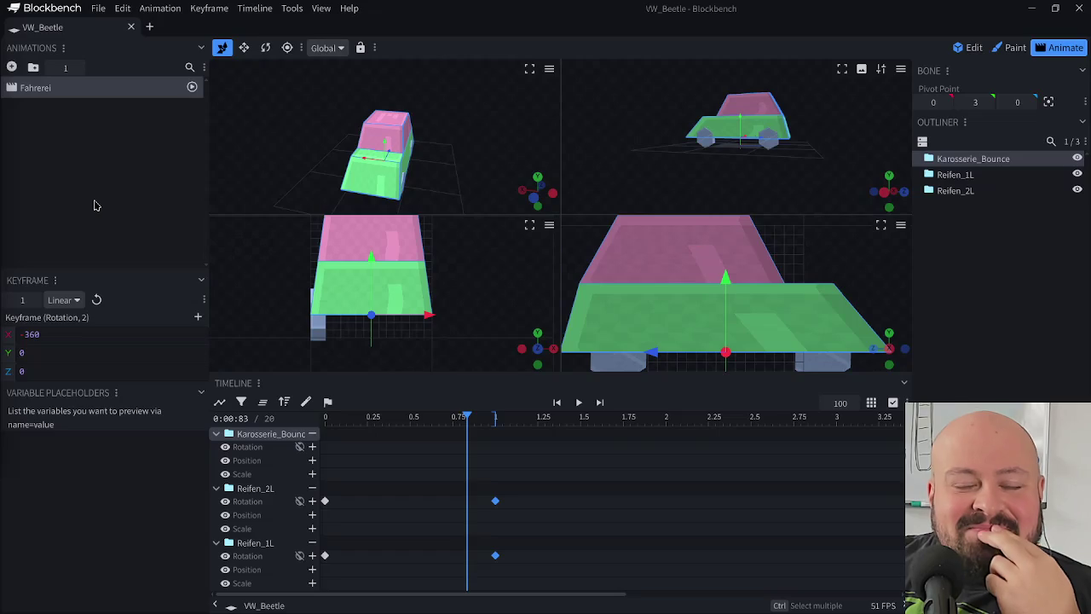
{"action": "left_click_drag", "start_coordinate": [342, 426], "coordinate": [321, 423]}
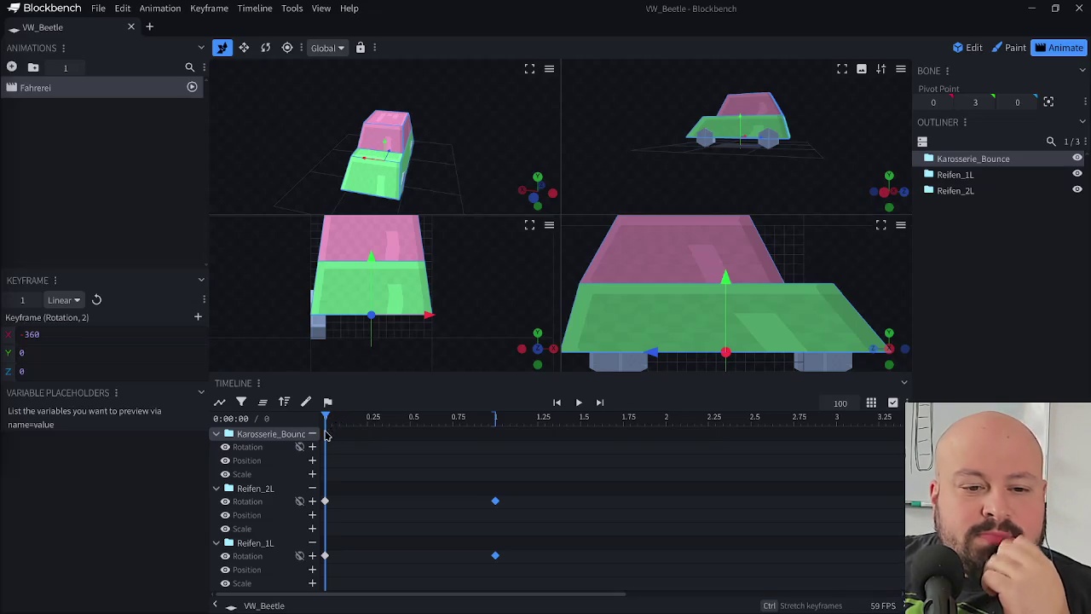
{"action": "left_click", "coordinate": [326, 447]}
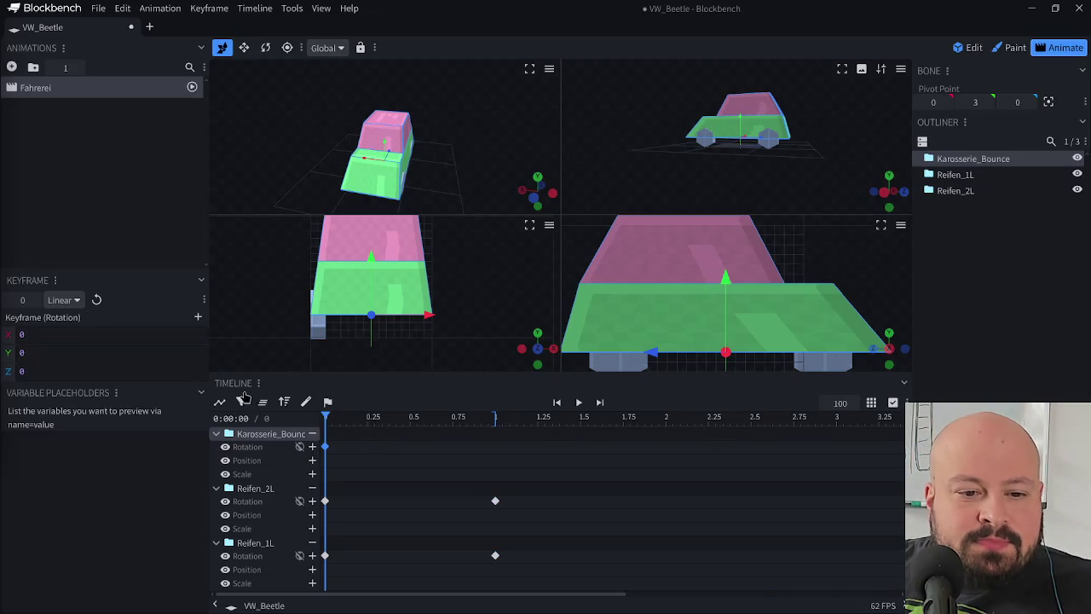
{"action": "key", "text": "r"}
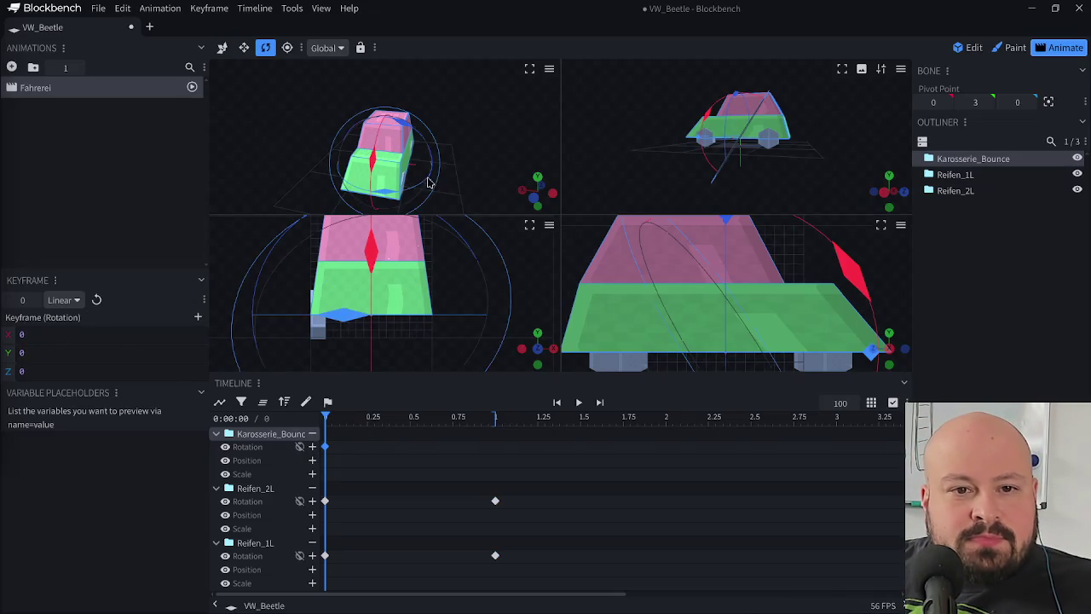
{"action": "left_click_drag", "start_coordinate": [385, 272], "coordinate": [381, 273]}
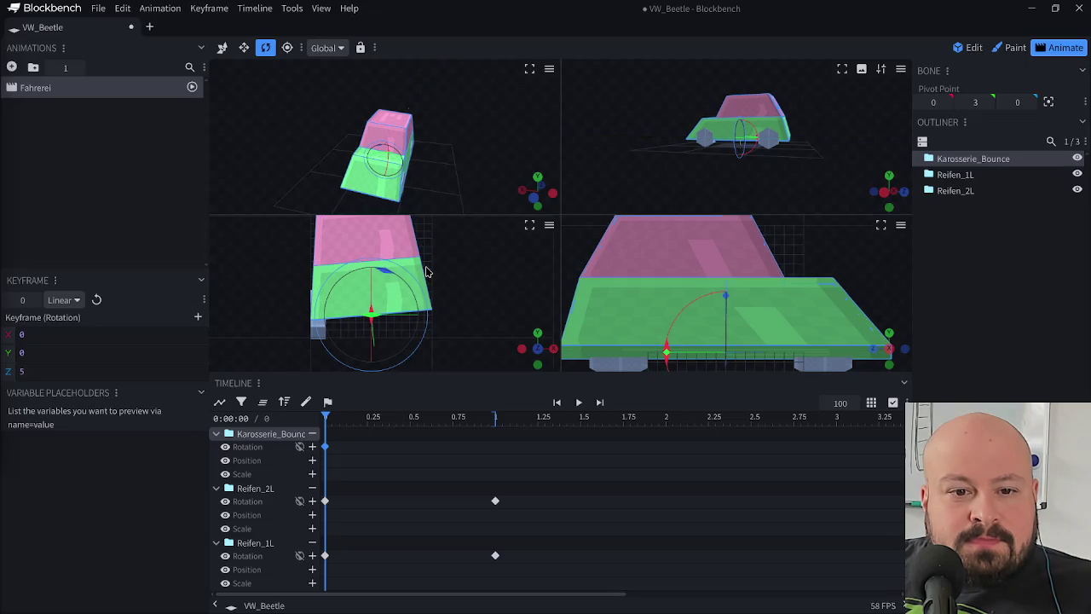
- Add the 1-second and 0.5-second (Z -5) keyframes, then select all three
{"action": "left_click_drag", "start_coordinate": [339, 424], "coordinate": [285, 418]}
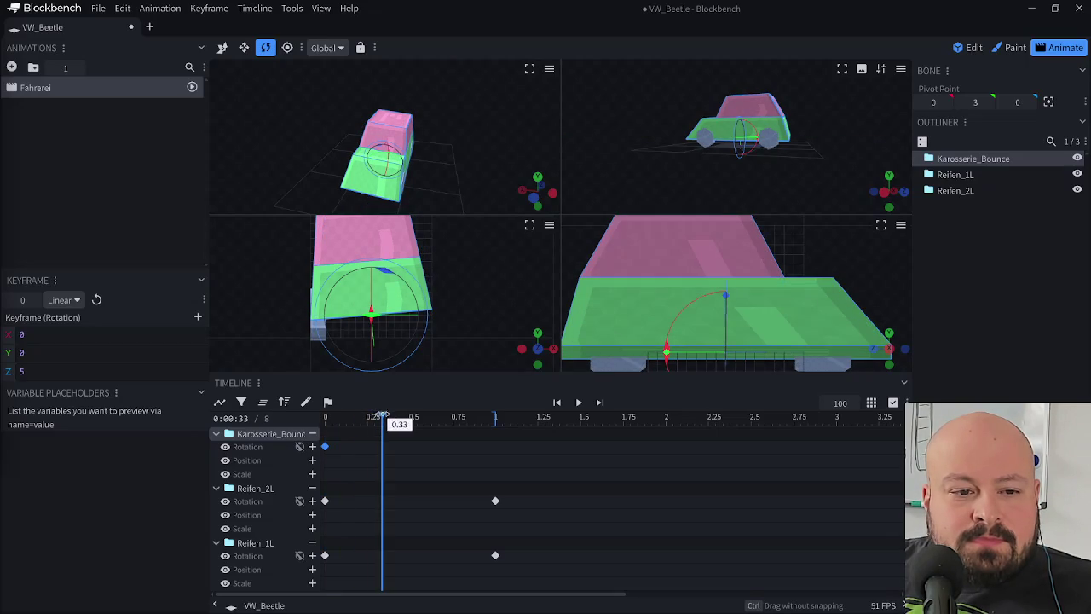
{"action": "left_click_drag", "start_coordinate": [375, 419], "coordinate": [396, 418]}
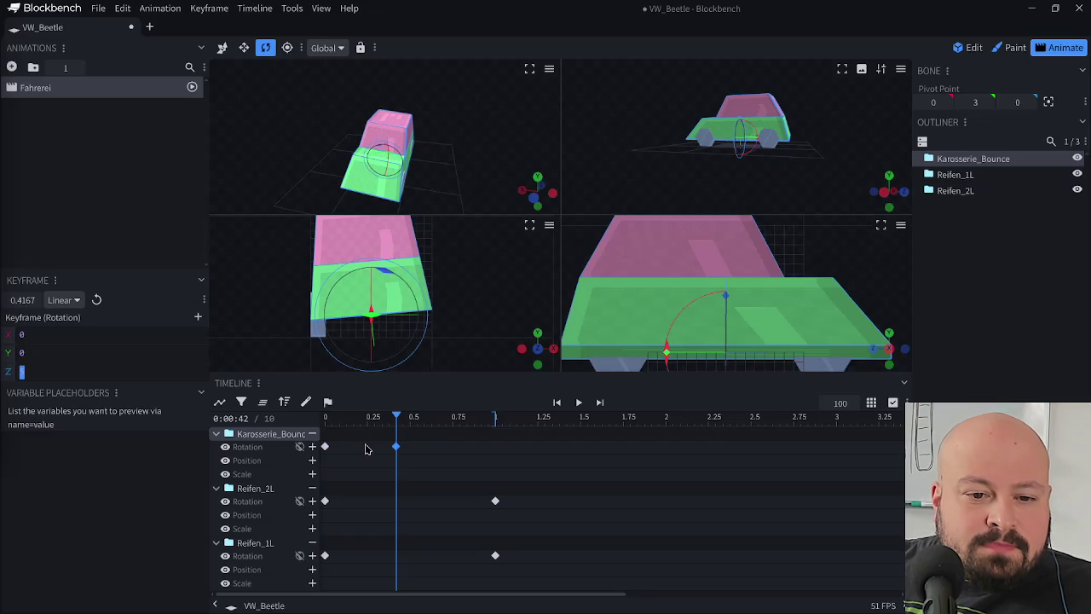
{"action": "left_click_drag", "start_coordinate": [428, 428], "coordinate": [498, 431]}
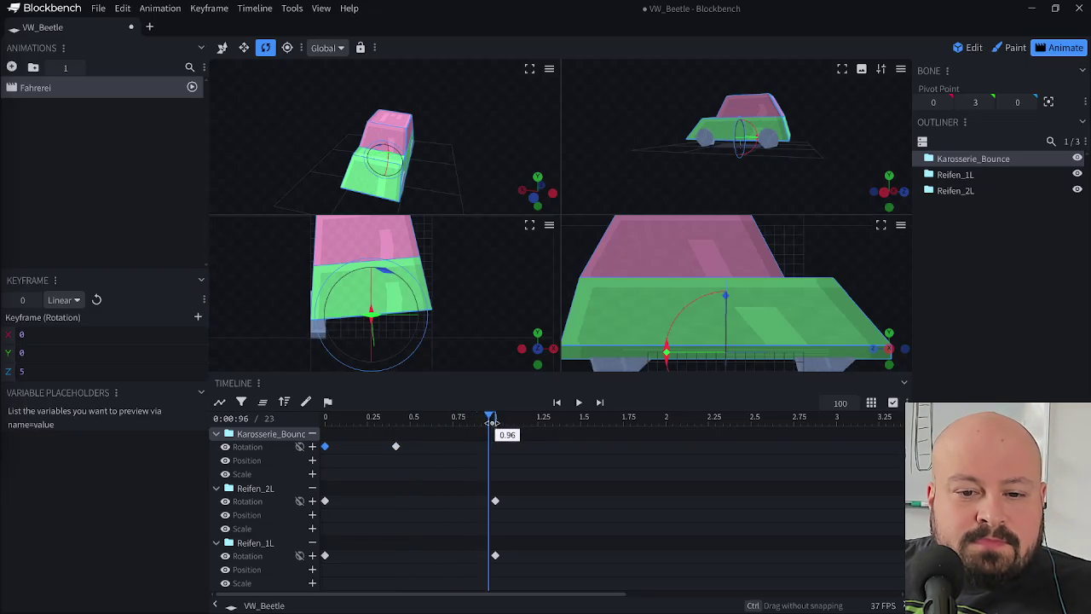
{"action": "left_click", "coordinate": [413, 418]}
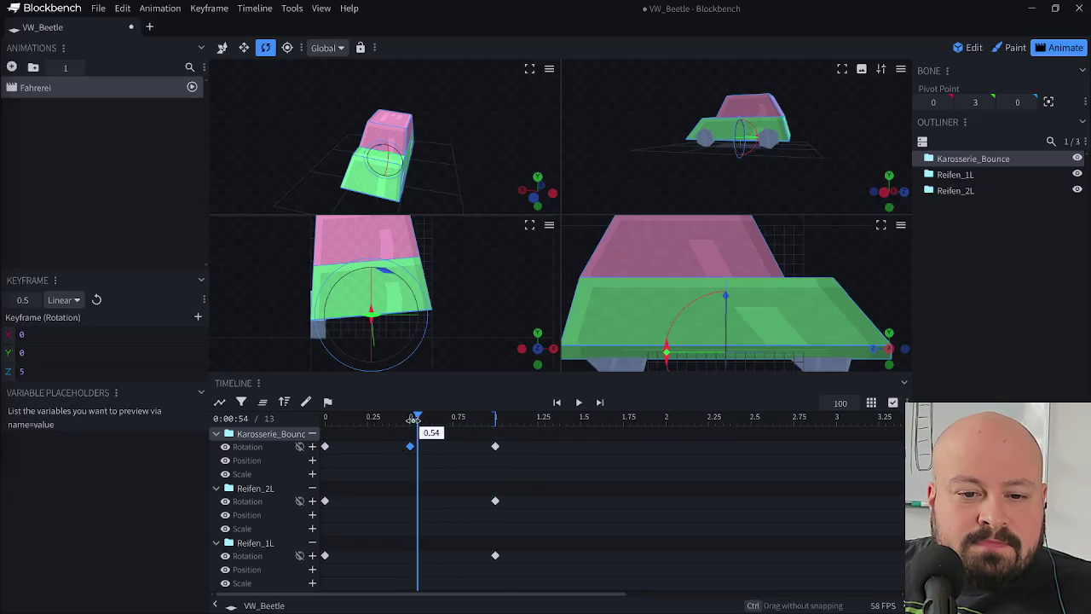
{"action": "left_click", "coordinate": [89, 368]}
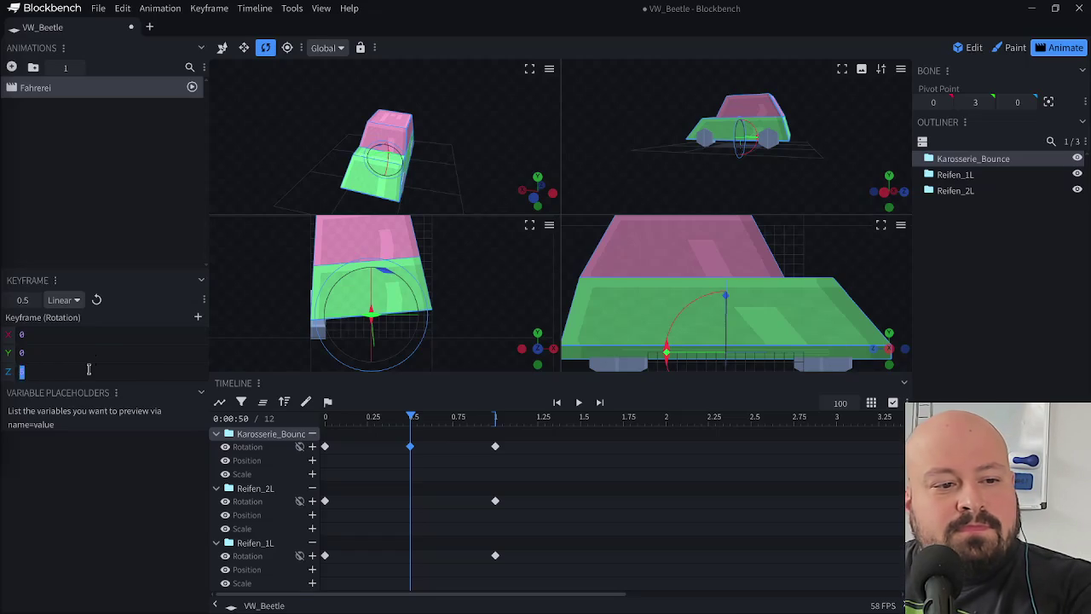
{"action": "type", "text": "-5"}
{"action": "mouse_move", "coordinate": [411, 418]}
{"action": "left_mouse_down"}
{"action": "mouse_move", "coordinate": [338, 417]}
{"action": "mouse_move", "coordinate": [446, 418]}
{"action": "left_mouse_up"}
{"action": "key", "text": "Home"}
{"action": "left_click_drag", "start_coordinate": [519, 460], "coordinate": [329, 436]}
- Switch the three body keyframes to Bézier interpolation, save, and play the bounce preview
{"action": "right_click", "coordinate": [328, 447]}
{"action": "mouse_move", "coordinate": [371, 456]}
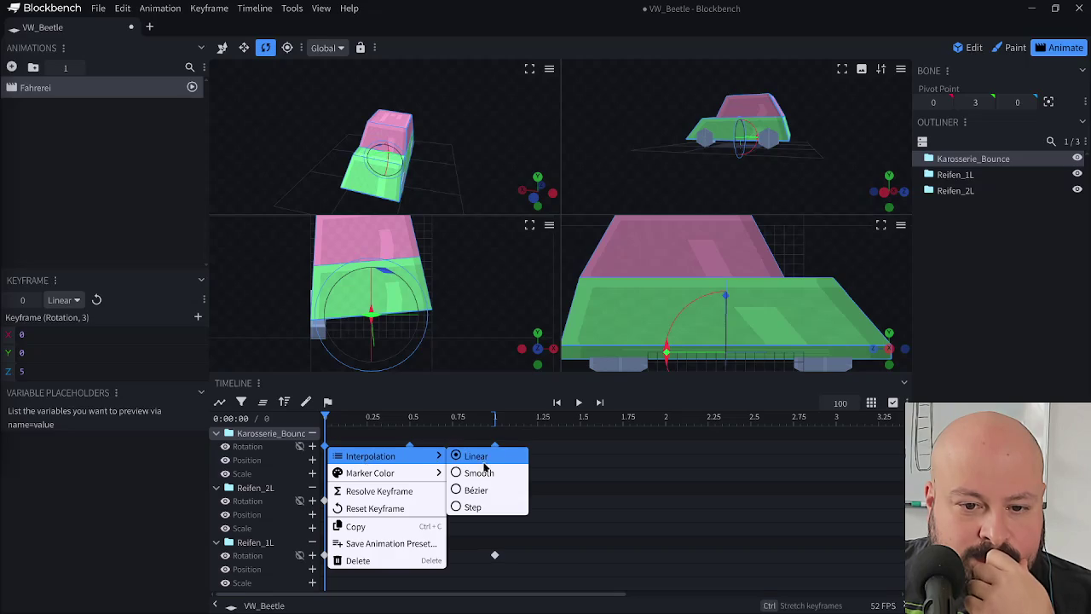
{"action": "left_click", "coordinate": [475, 490]}
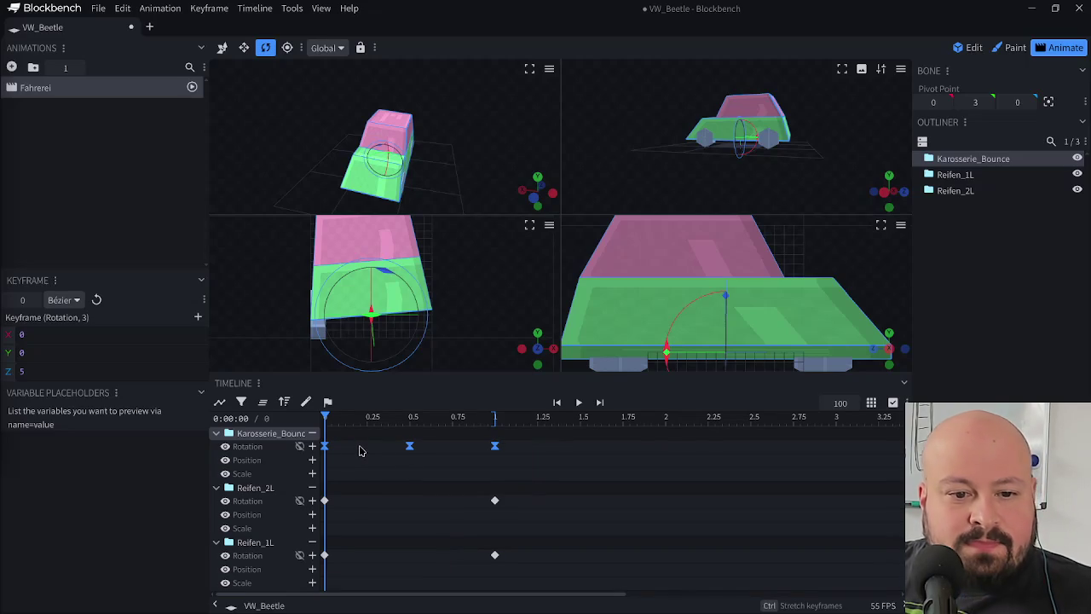
{"action": "key", "text": "ctrl+s"}
{"action": "key", "text": "space"}
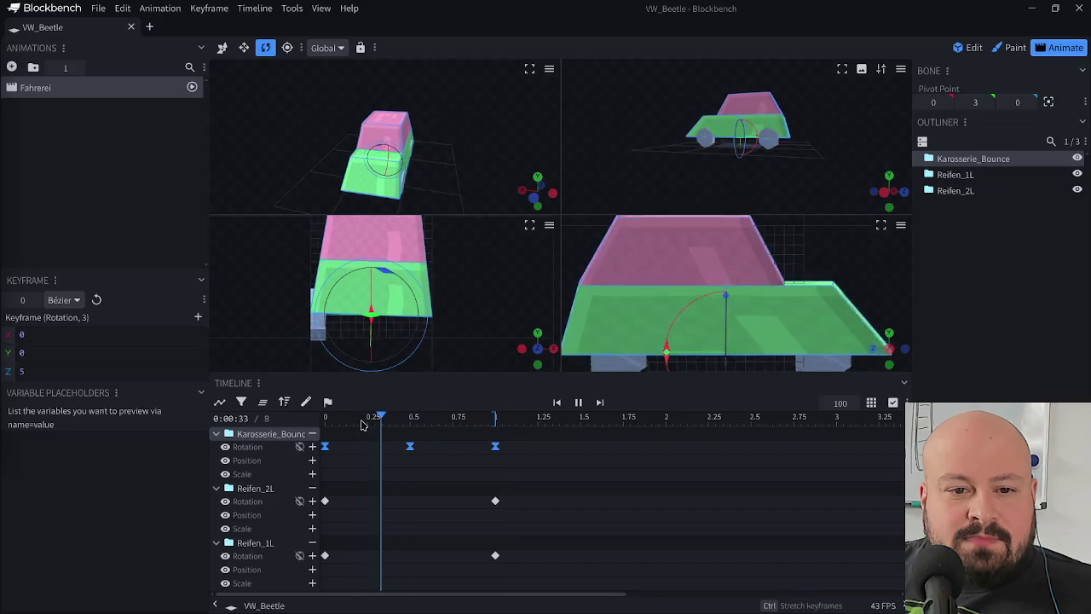
{"action": "left_click_drag", "start_coordinate": [358, 424], "coordinate": [315, 431]}
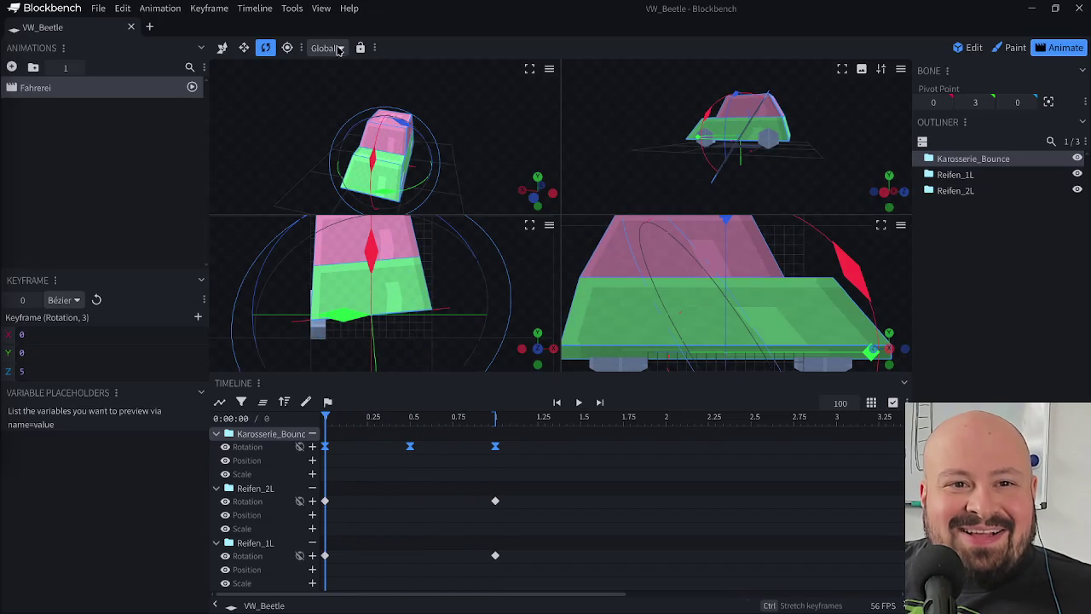
- Scrub and play the bounce animation, undoing an accidental body rotation
{"action": "left_click", "coordinate": [338, 48]}
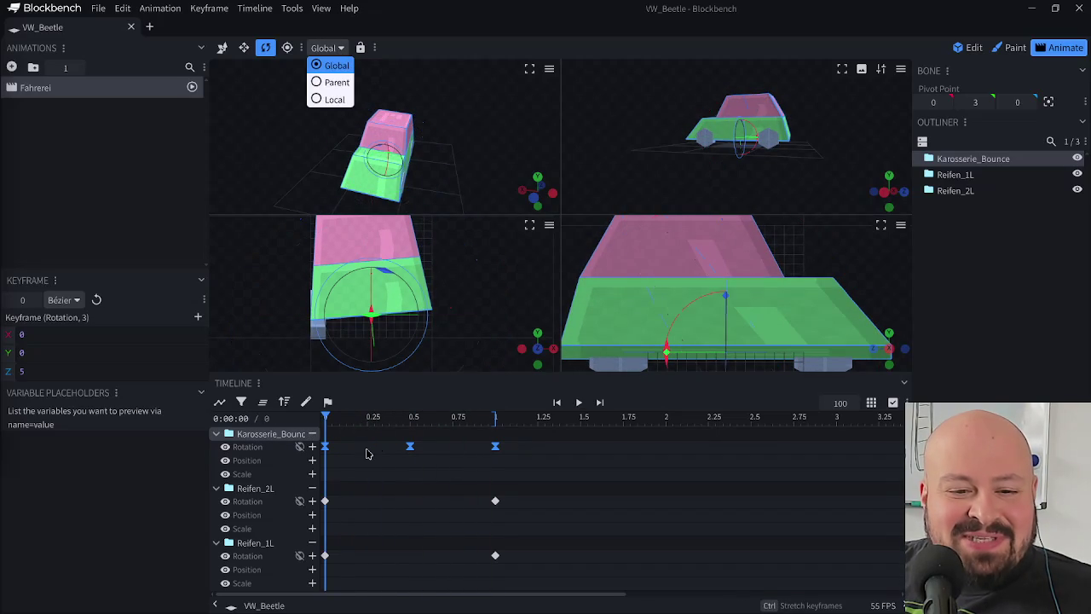
{"action": "mouse_move", "coordinate": [327, 424]}
{"action": "left_mouse_down"}
{"action": "mouse_move", "coordinate": [354, 423]}
{"action": "mouse_move", "coordinate": [297, 429]}
{"action": "left_mouse_up"}
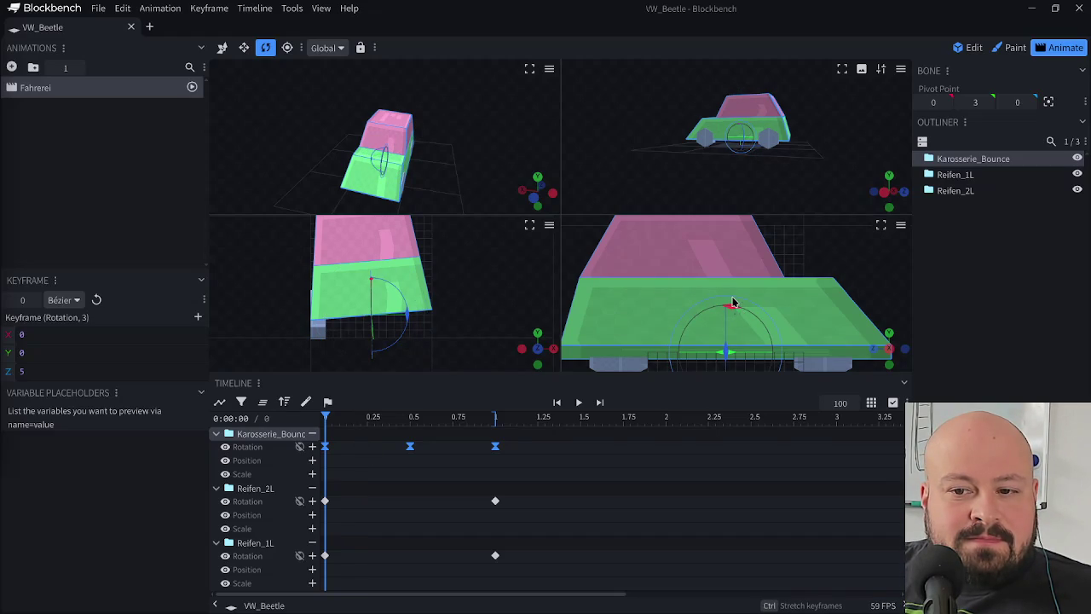
{"action": "left_click_drag", "start_coordinate": [733, 307], "coordinate": [737, 309]}
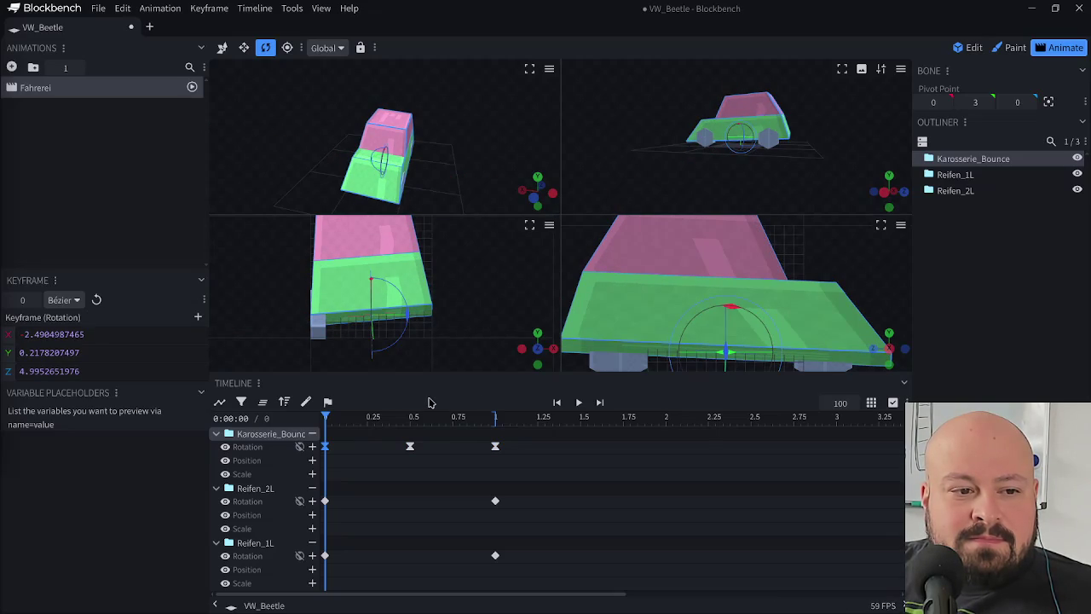
{"action": "key", "text": "ctrl+z"}
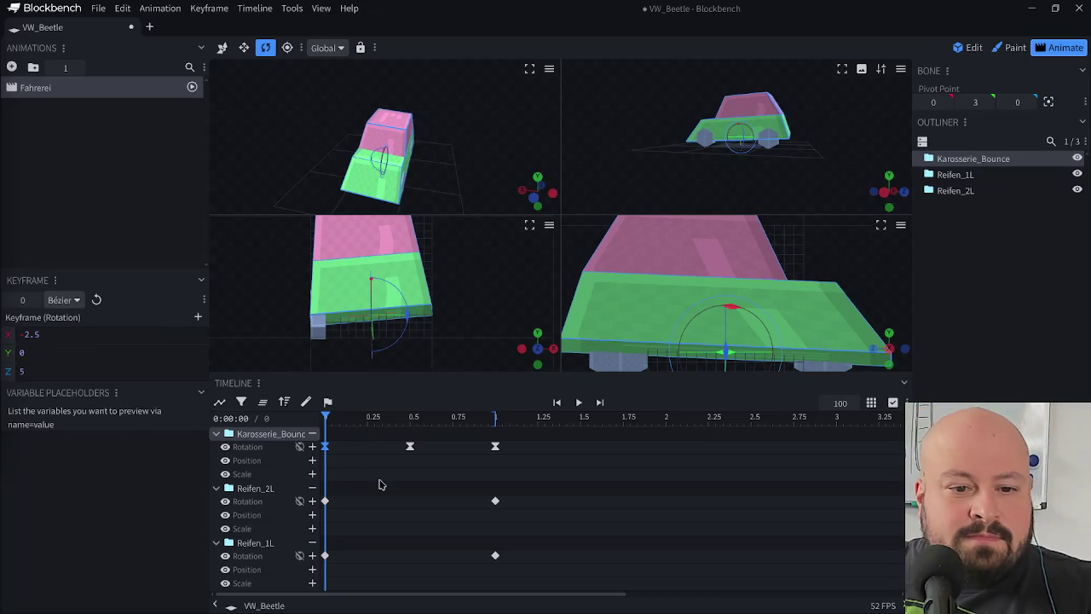
{"action": "mouse_move", "coordinate": [332, 429]}
{"action": "left_mouse_down"}
{"action": "mouse_move", "coordinate": [322, 432]}
{"action": "mouse_move", "coordinate": [413, 423]}
{"action": "left_mouse_up"}
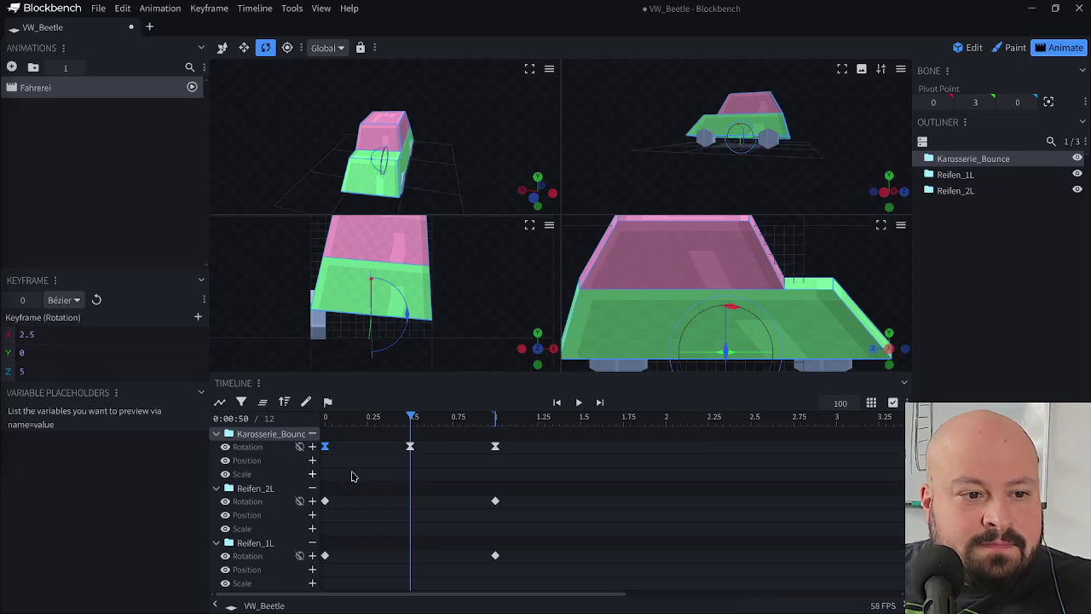
{"action": "left_click_drag", "start_coordinate": [337, 422], "coordinate": [445, 424]}
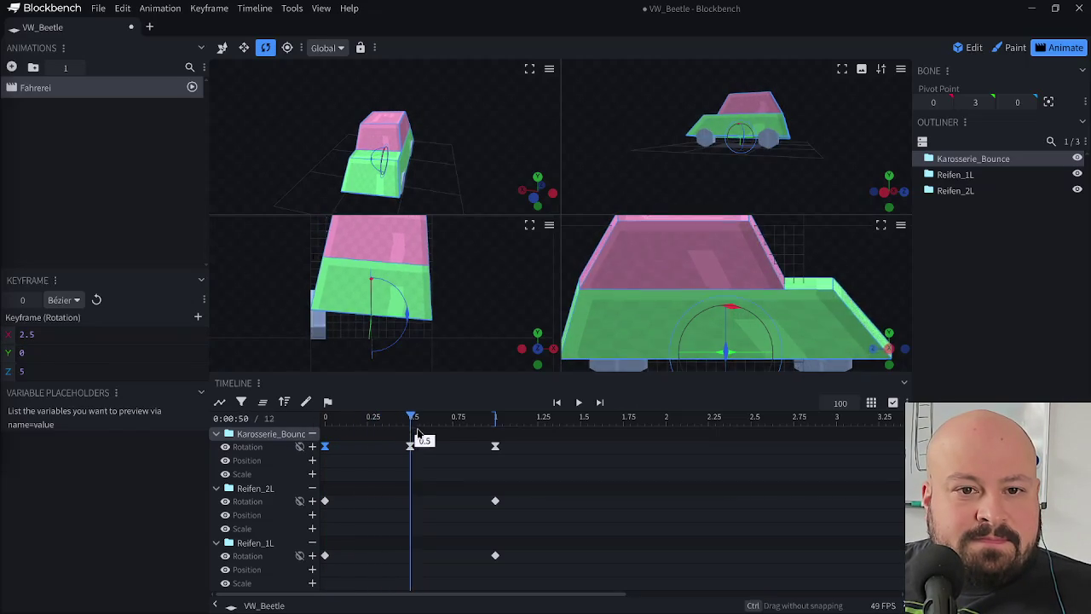
{"action": "left_click_drag", "start_coordinate": [461, 418], "coordinate": [495, 417]}
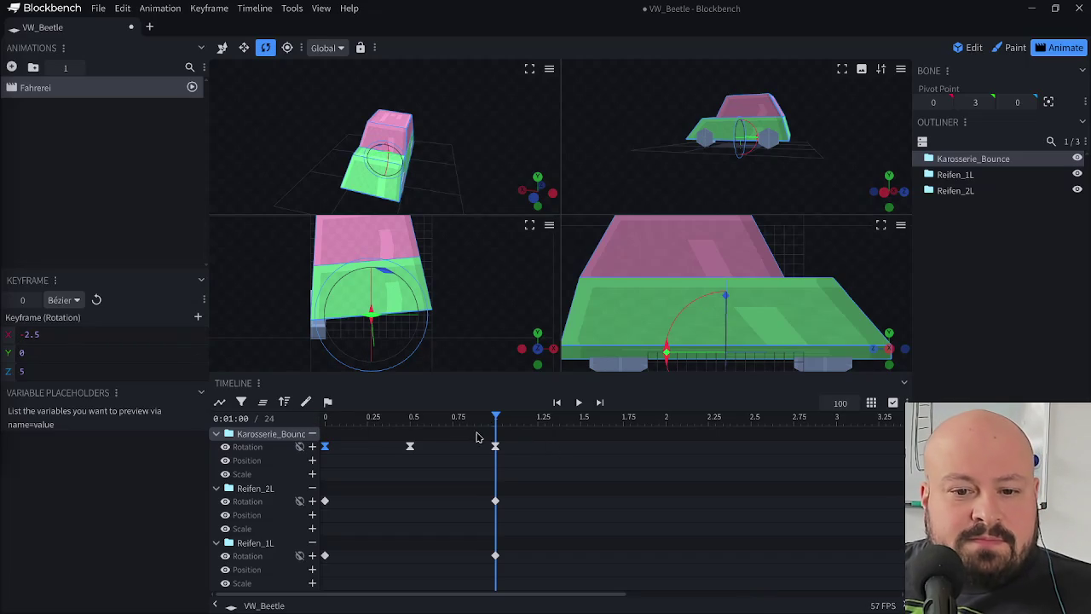
{"action": "left_click_drag", "start_coordinate": [413, 418], "coordinate": [612, 462]}
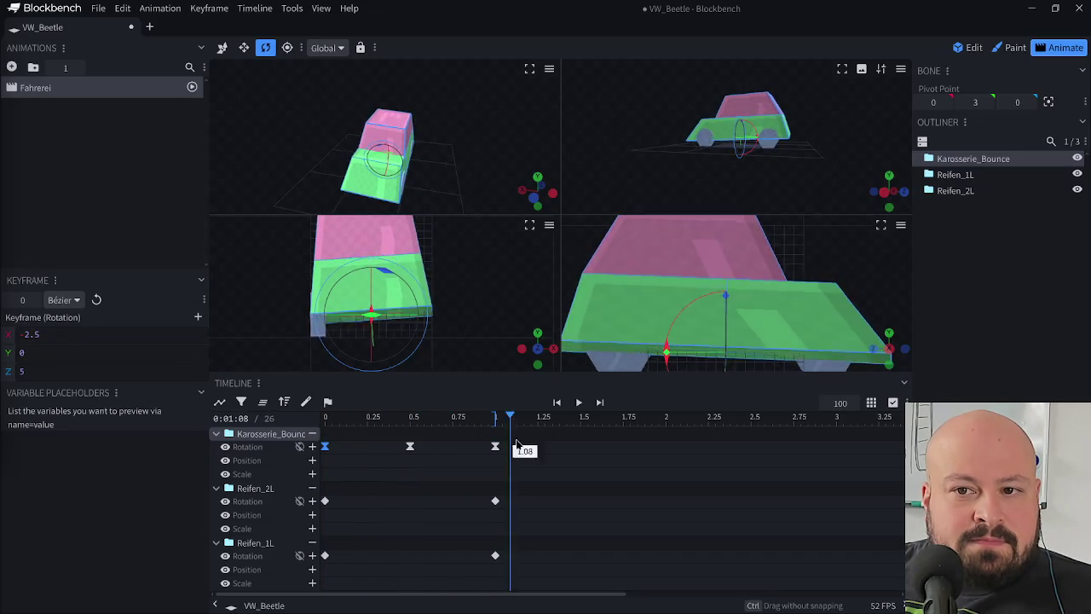
{"action": "key", "text": "space"}
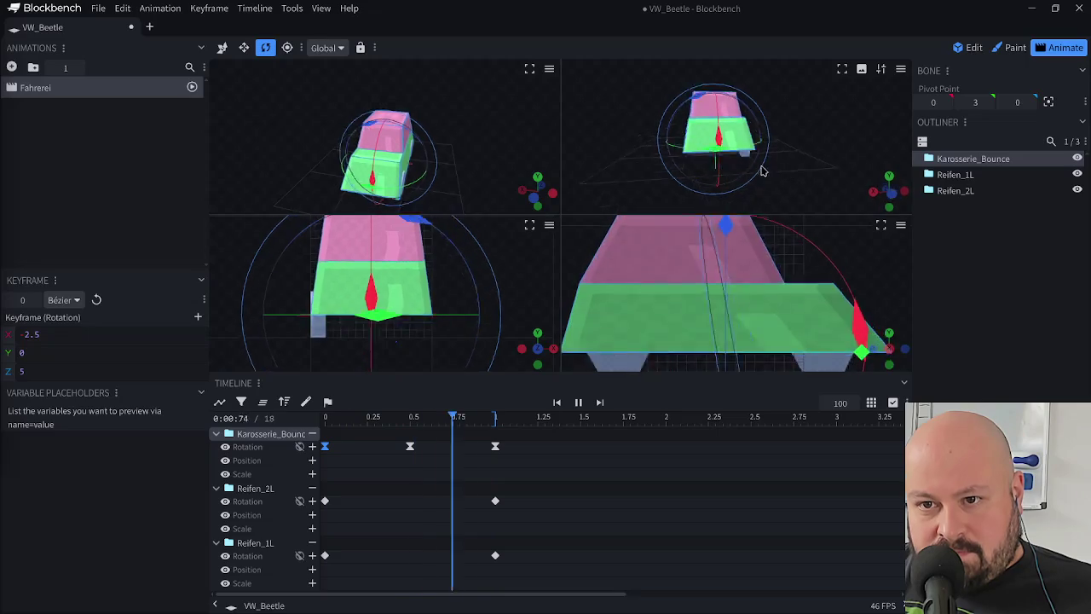
{"action": "left_click", "coordinate": [326, 417]}
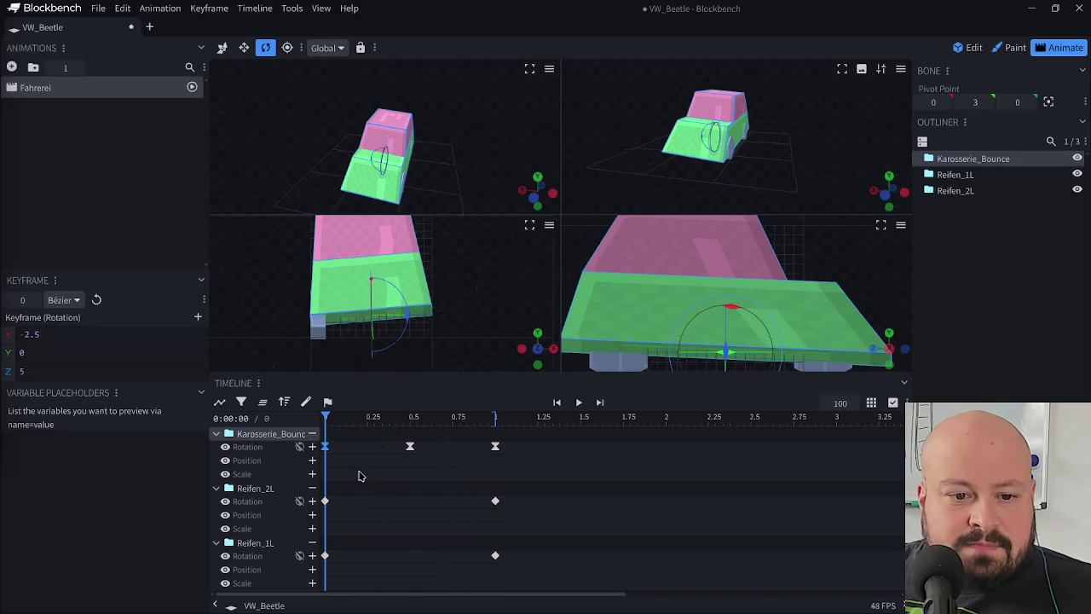
- Set the Karosserie_Bounce keyframes' X rotation to 2.5, -2.5 and 2.5
{"action": "left_click", "coordinate": [495, 418]}
{"action": "left_click_drag", "start_coordinate": [404, 418], "coordinate": [407, 457]}
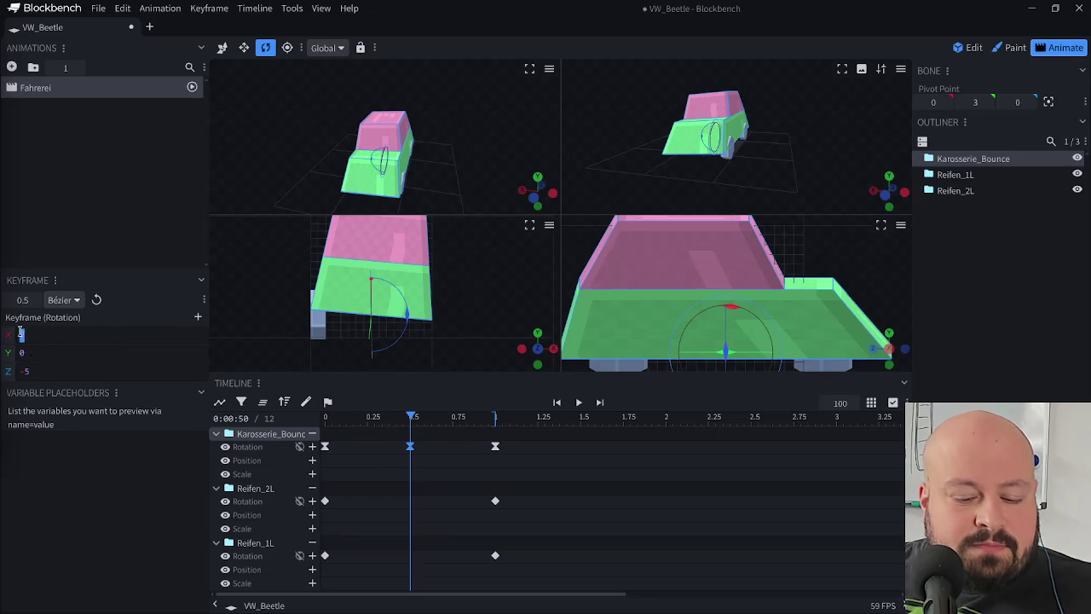
{"action": "type", "text": "2.5"}
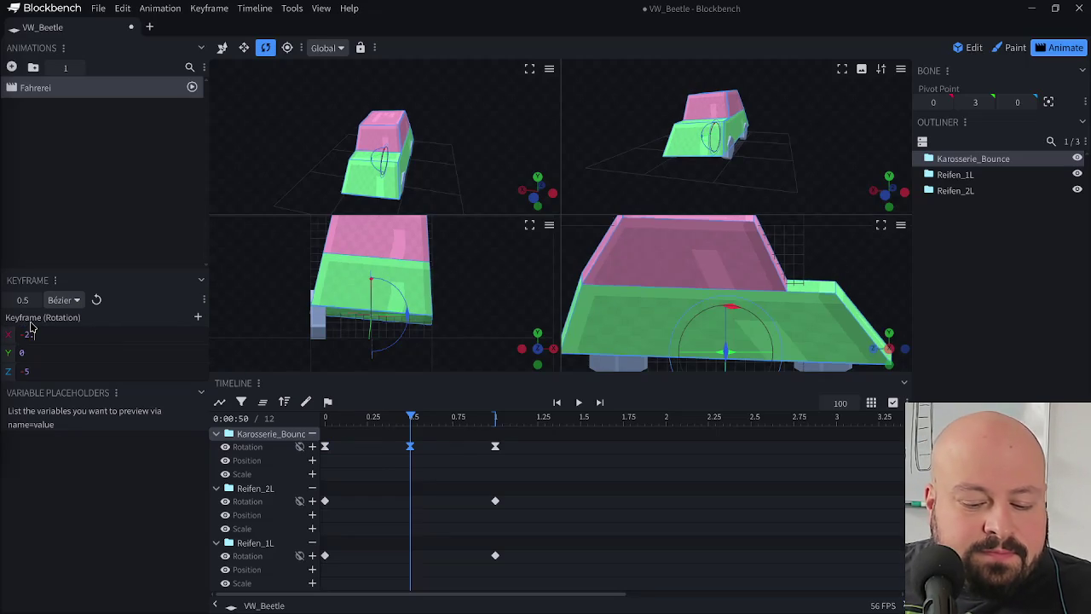
{"action": "left_click", "coordinate": [495, 420]}
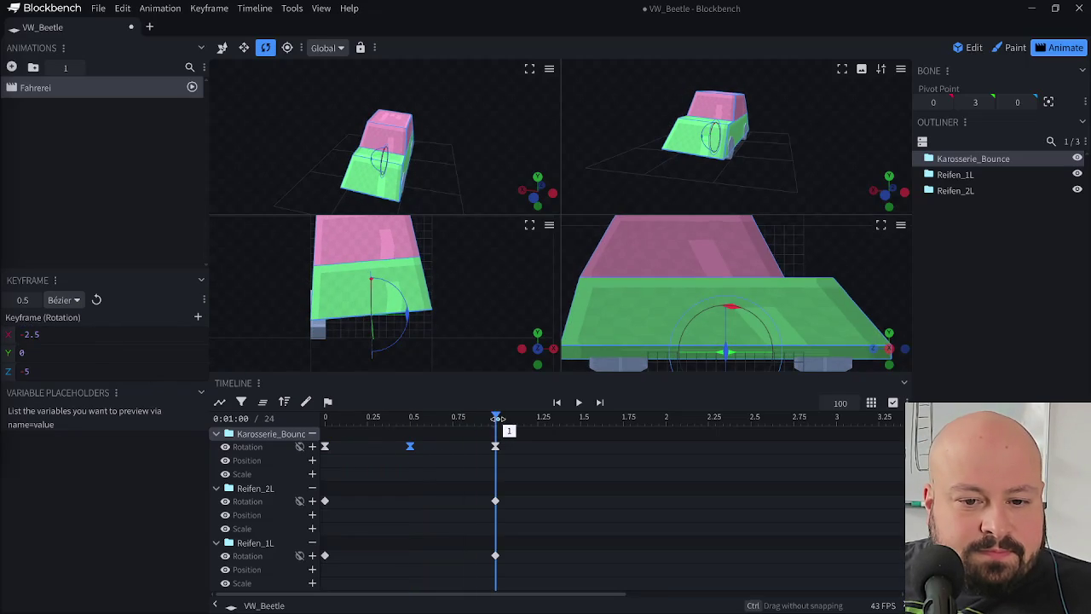
{"action": "left_click_drag", "start_coordinate": [523, 444], "coordinate": [469, 468]}
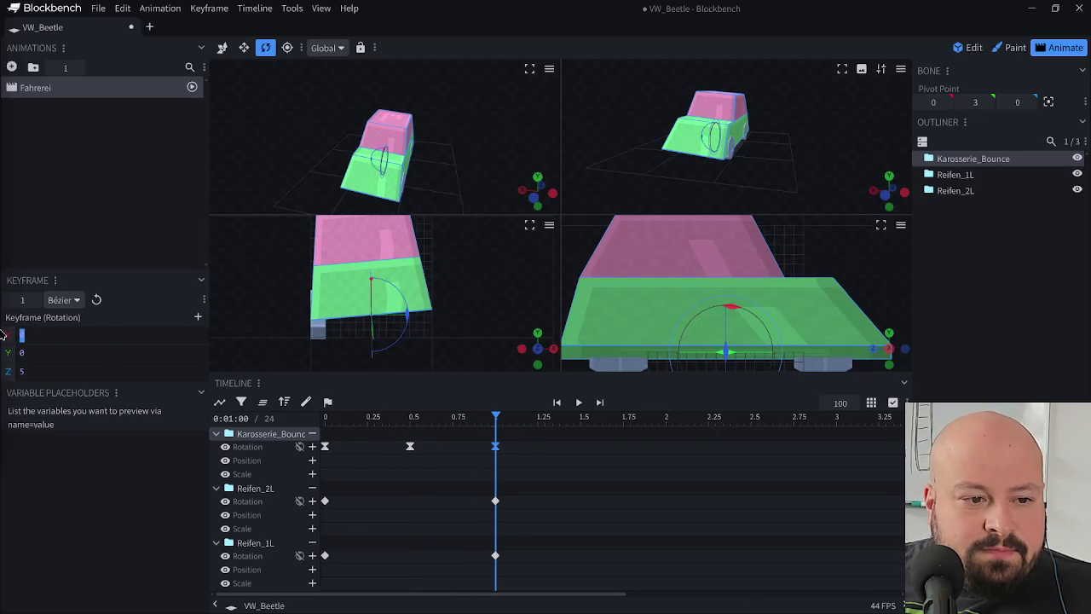
{"action": "type", "text": "2.5"}
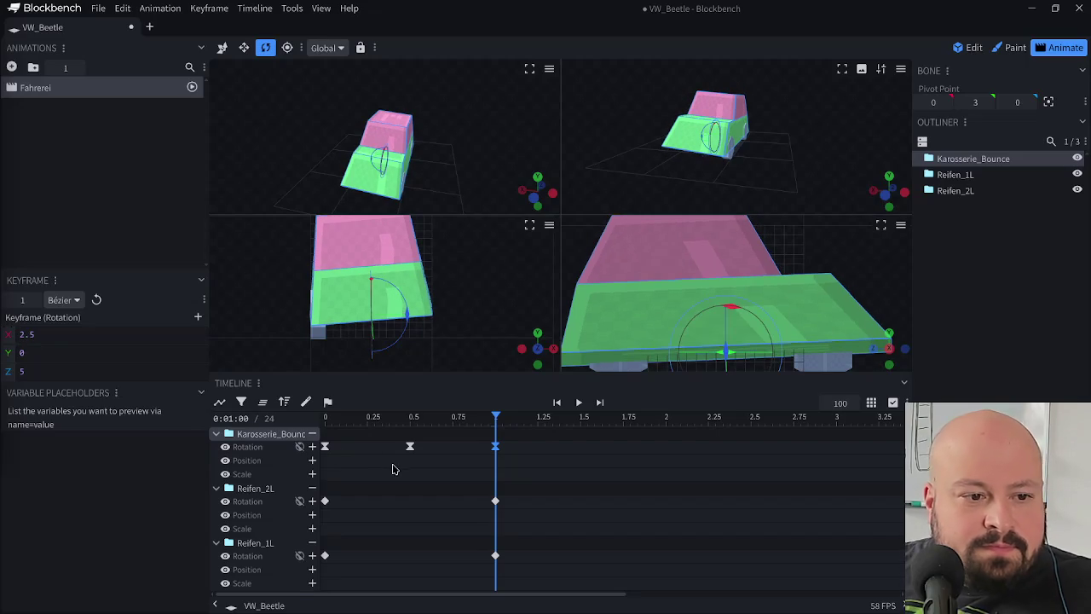
{"action": "left_click", "coordinate": [323, 445]}
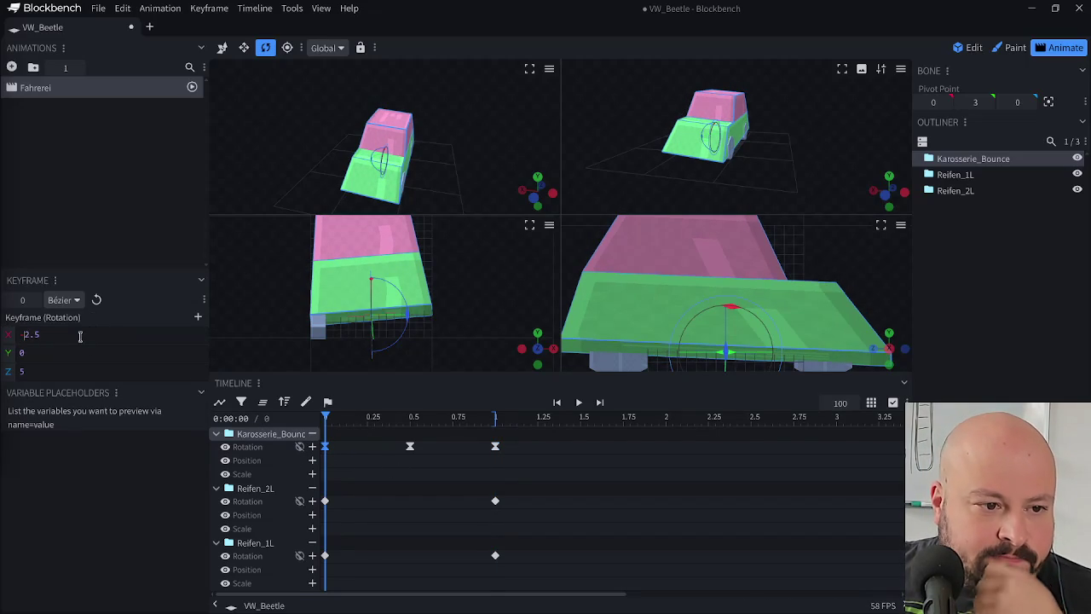
{"action": "key", "text": "BackSpace"}
- Play the bounce animation in a loop, then stop and rewind to the start
{"action": "mouse_move", "coordinate": [335, 418]}
{"action": "left_mouse_down"}
{"action": "mouse_move", "coordinate": [712, 477]}
{"action": "mouse_move", "coordinate": [502, 452]}
{"action": "left_mouse_up"}
{"action": "key", "text": "space"}
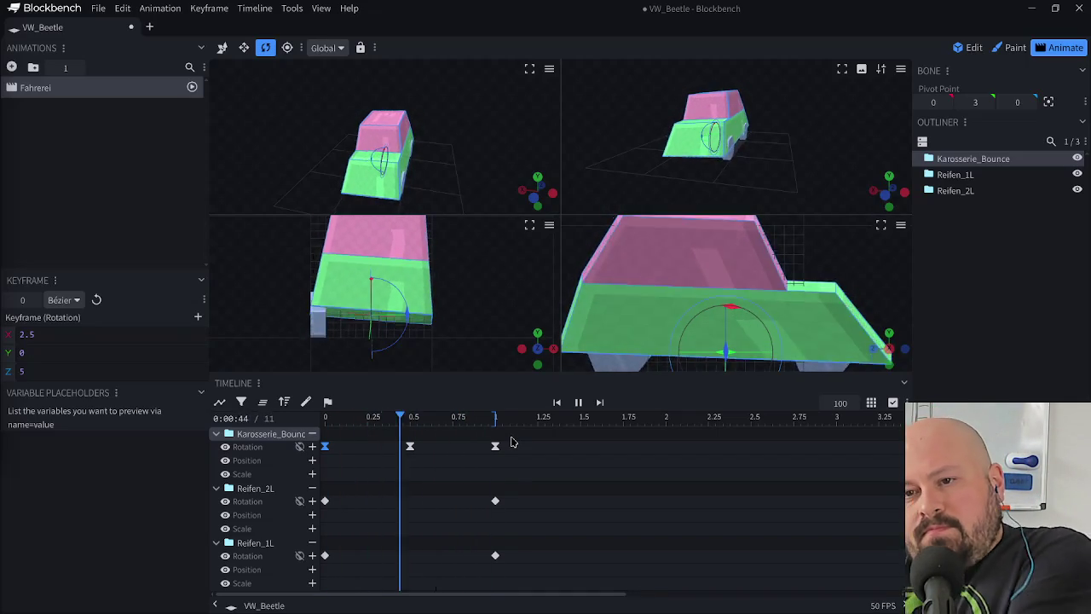
{"action": "key", "text": "space"}
{"action": "left_click_drag", "start_coordinate": [371, 420], "coordinate": [324, 421]}
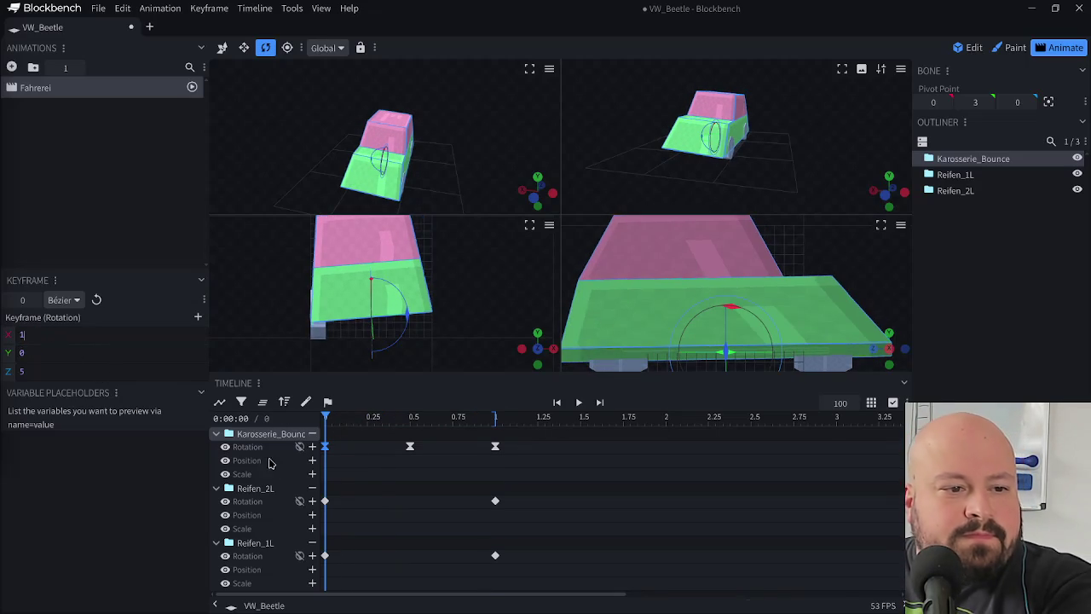
- Set the 0.5-second keyframe's X rotation to -1, save, and preview the animation
{"action": "left_click", "coordinate": [411, 420]}
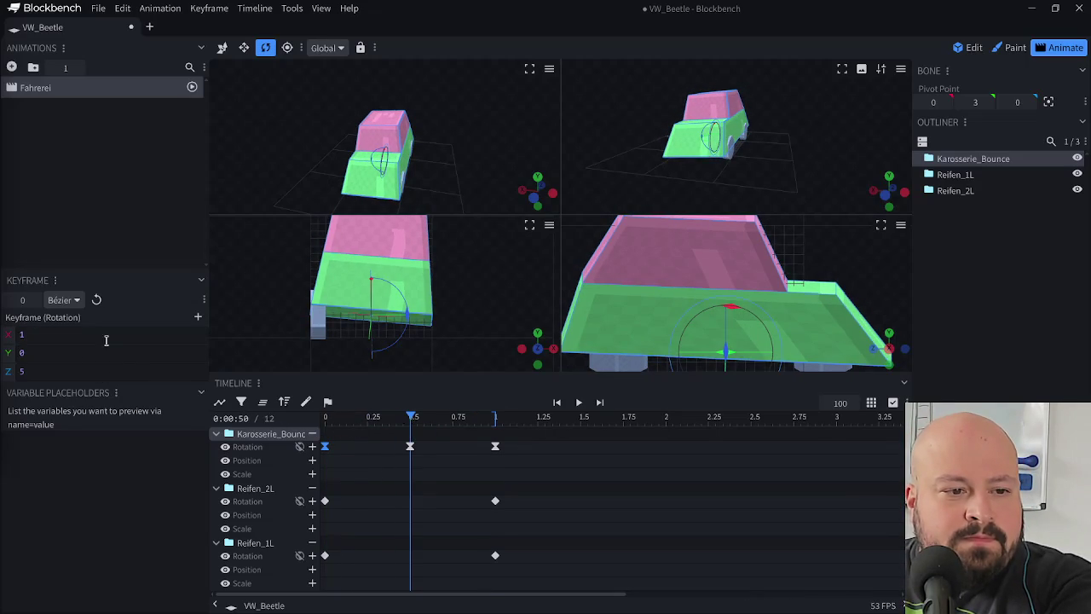
{"action": "left_click_drag", "start_coordinate": [396, 430], "coordinate": [431, 448]}
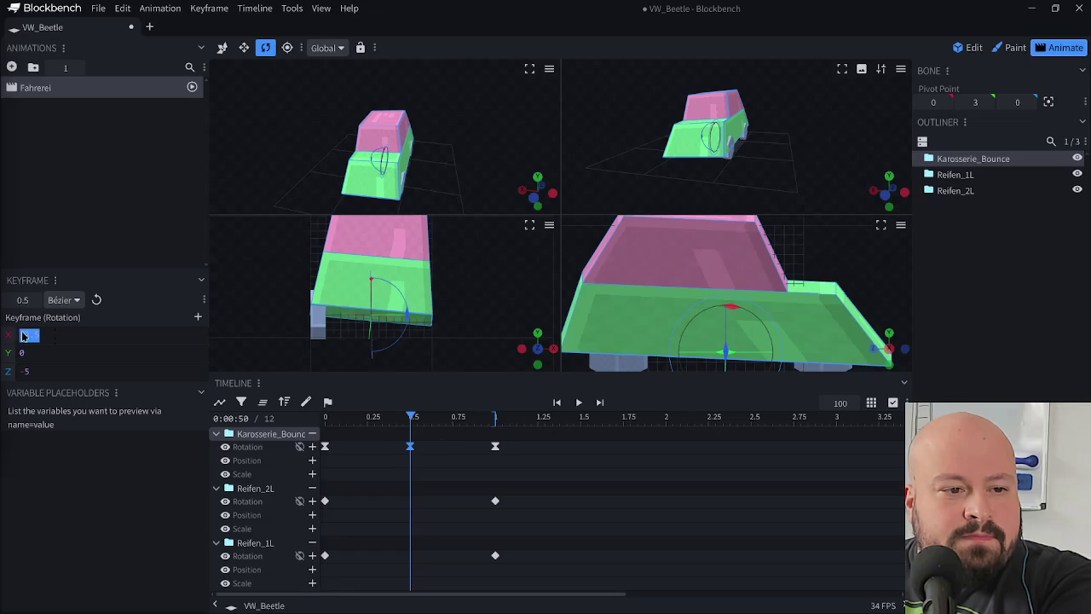
{"action": "type", "text": "-1"}
{"action": "mouse_move", "coordinate": [442, 418]}
{"action": "left_mouse_down"}
{"action": "mouse_move", "coordinate": [496, 419]}
{"action": "mouse_move", "coordinate": [465, 469]}
{"action": "left_mouse_up"}
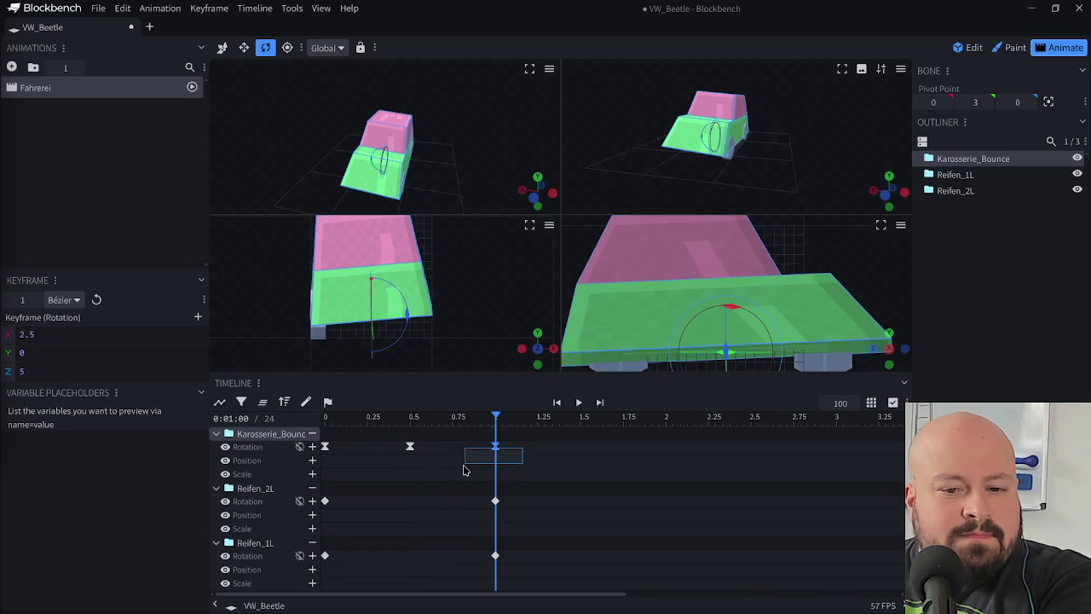
{"action": "left_click", "coordinate": [255, 488]}
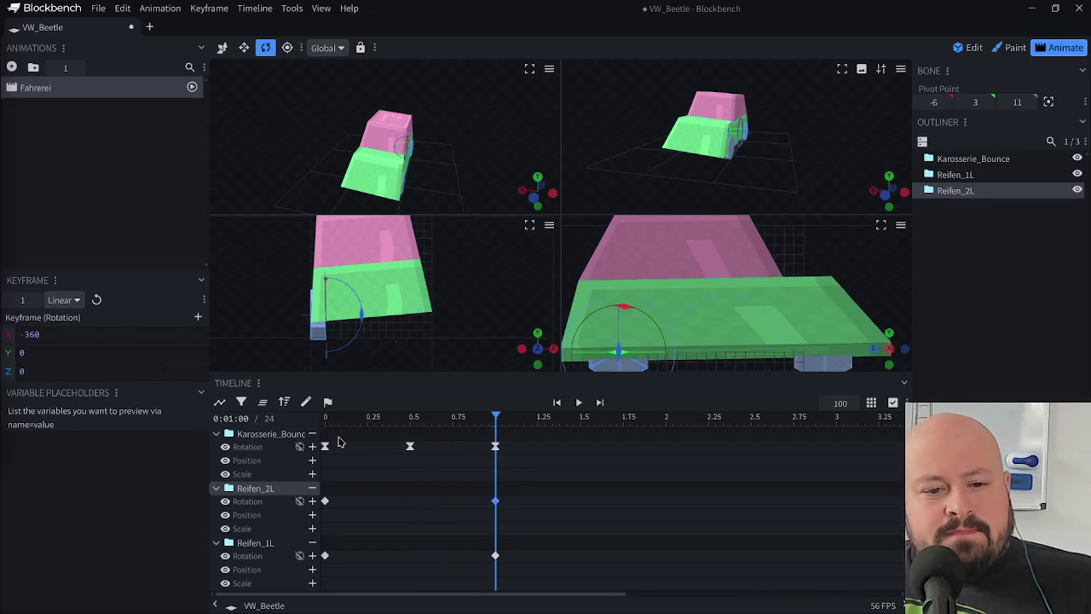
{"action": "left_click", "coordinate": [495, 500]}
{"action": "key", "text": "ctrl+s"}
{"action": "key", "text": "space"}
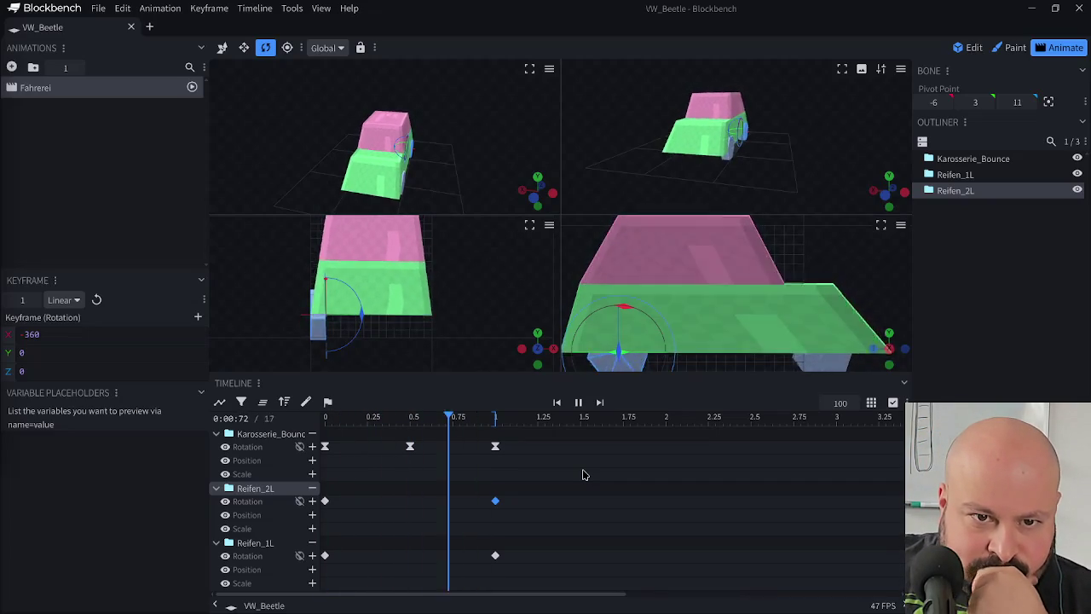
{"action": "left_click", "coordinate": [324, 416]}
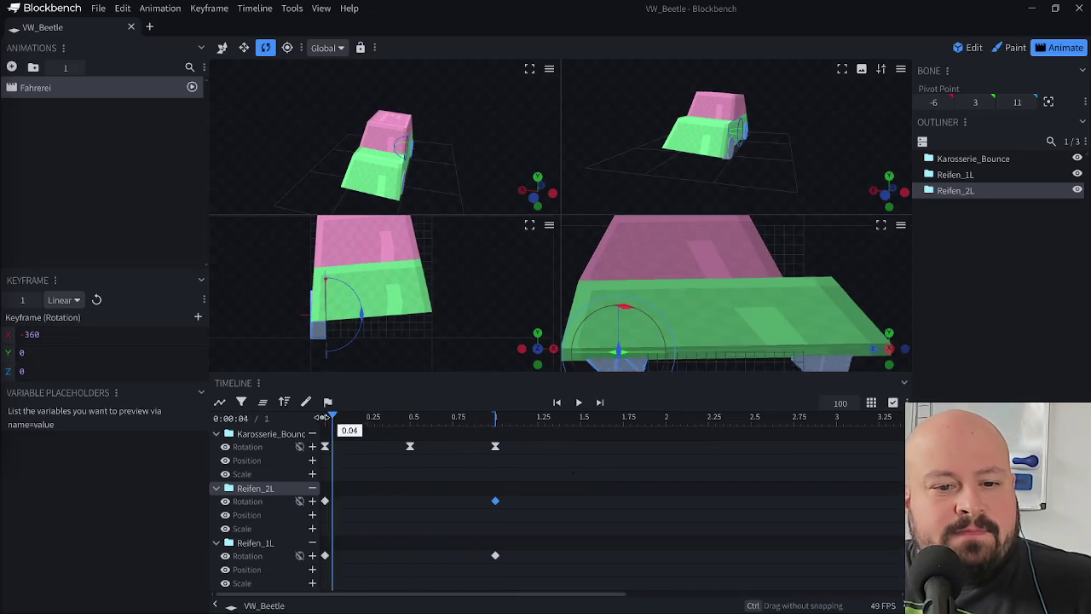
{"action": "left_click_drag", "start_coordinate": [314, 460], "coordinate": [314, 461]}
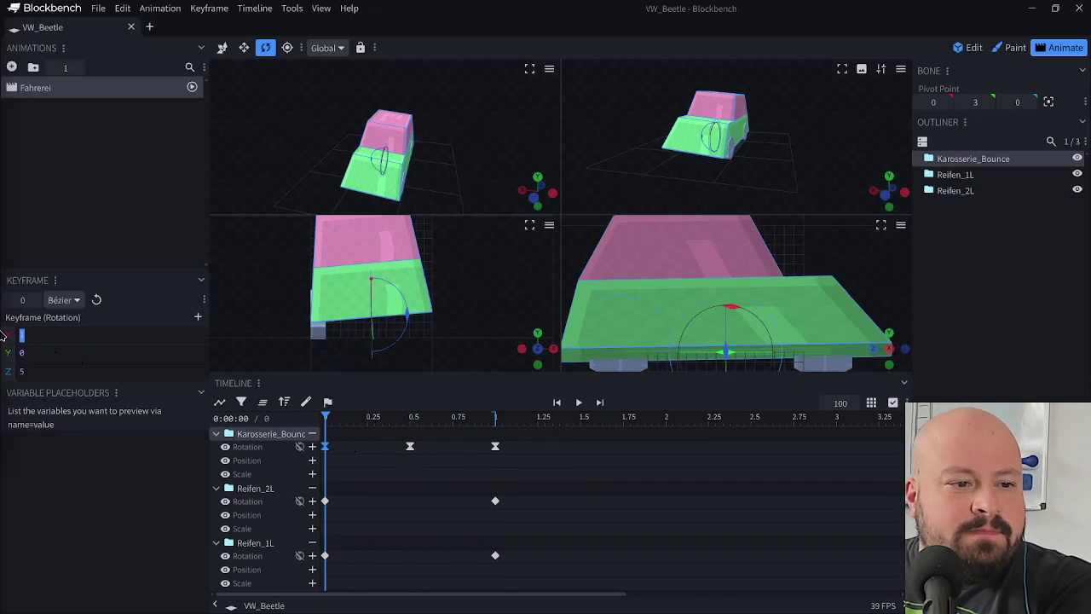
- Set Karosserie_Bounce X rotation to -0.5 at 0.5 s and 0.5 at 1 s, then save and preview
{"action": "type", "text": ".5"}
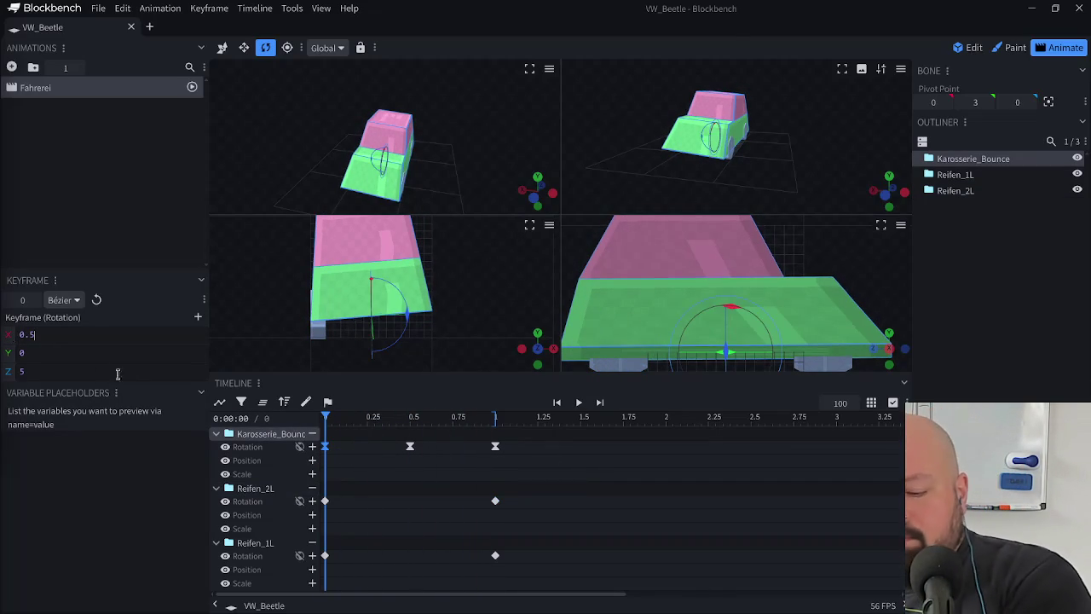
{"action": "mouse_move", "coordinate": [325, 417]}
{"action": "left_mouse_down"}
{"action": "mouse_move", "coordinate": [412, 422]}
{"action": "mouse_move", "coordinate": [364, 462]}
{"action": "left_mouse_up"}
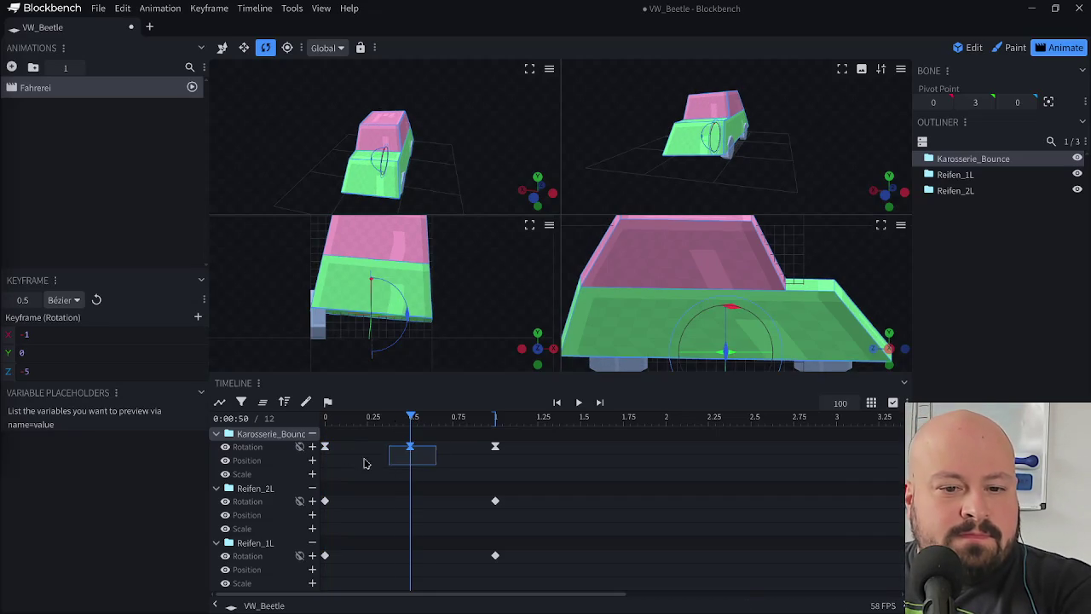
{"action": "key", "text": "BackSpace"}
{"action": "type", "text": "0."}
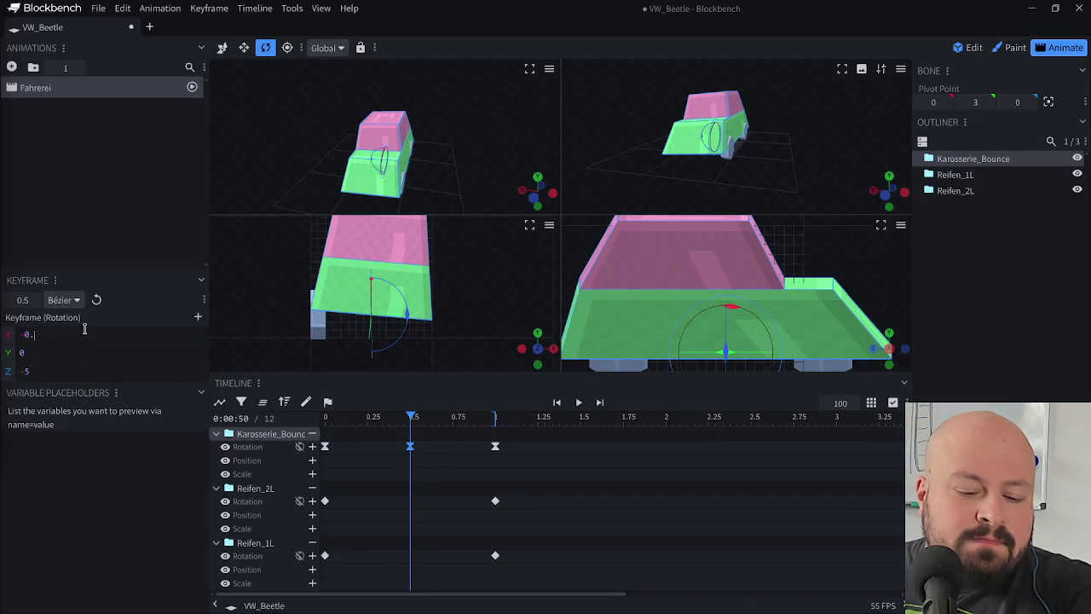
{"action": "type", "text": "5"}
{"action": "left_click_drag", "start_coordinate": [466, 422], "coordinate": [495, 418]}
{"action": "left_click", "coordinate": [495, 446]}
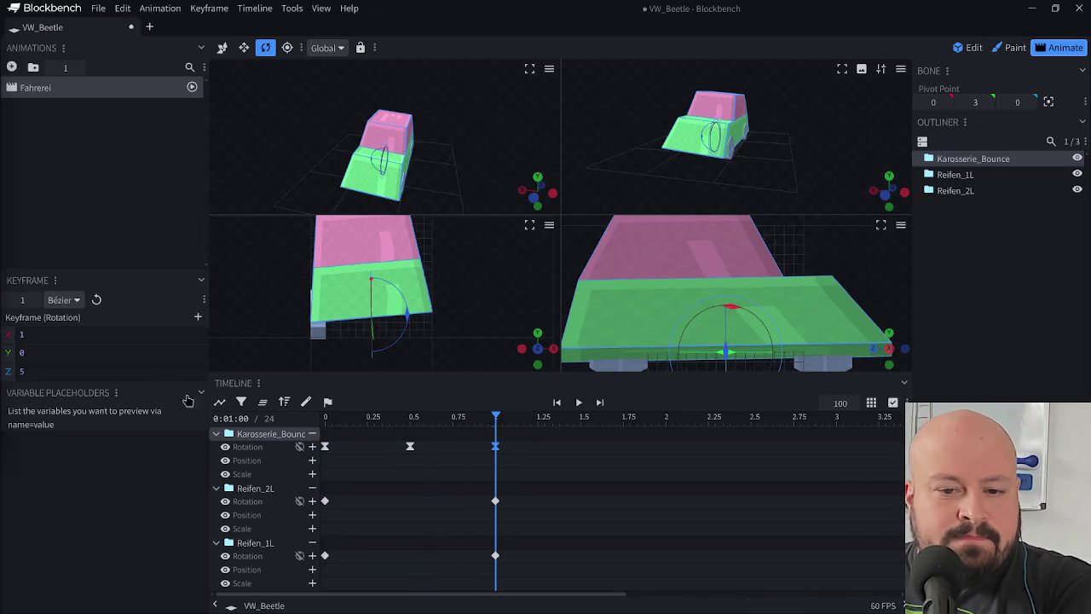
{"action": "double_click", "coordinate": [97, 331]}
{"action": "type", "text": "0.5"}
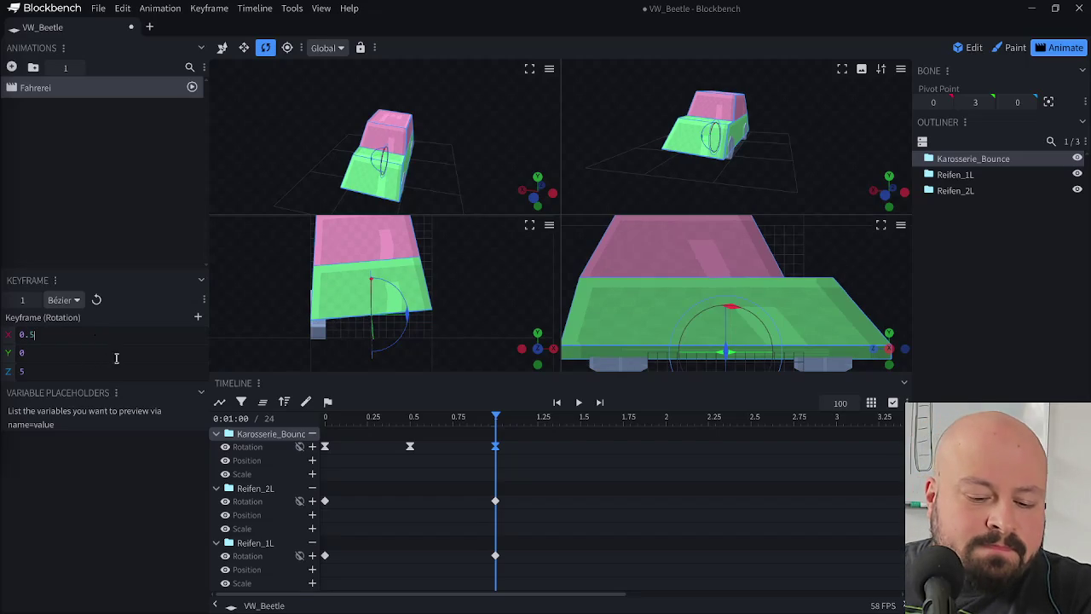
{"action": "left_click", "coordinate": [495, 501]}
{"action": "key", "text": "ctrl+s"}
{"action": "key", "text": "space"}
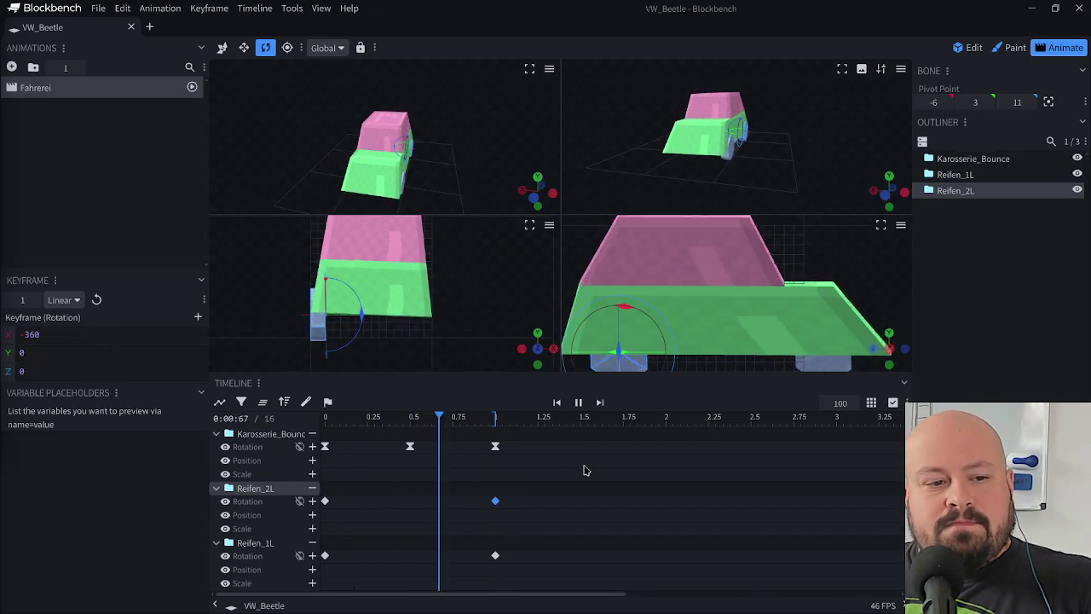
{"action": "left_click_drag", "start_coordinate": [463, 426], "coordinate": [306, 424]}
- Change the starting keyframe's X rotation to 0.2, save, and replay the animation
{"action": "left_click", "coordinate": [309, 457]}
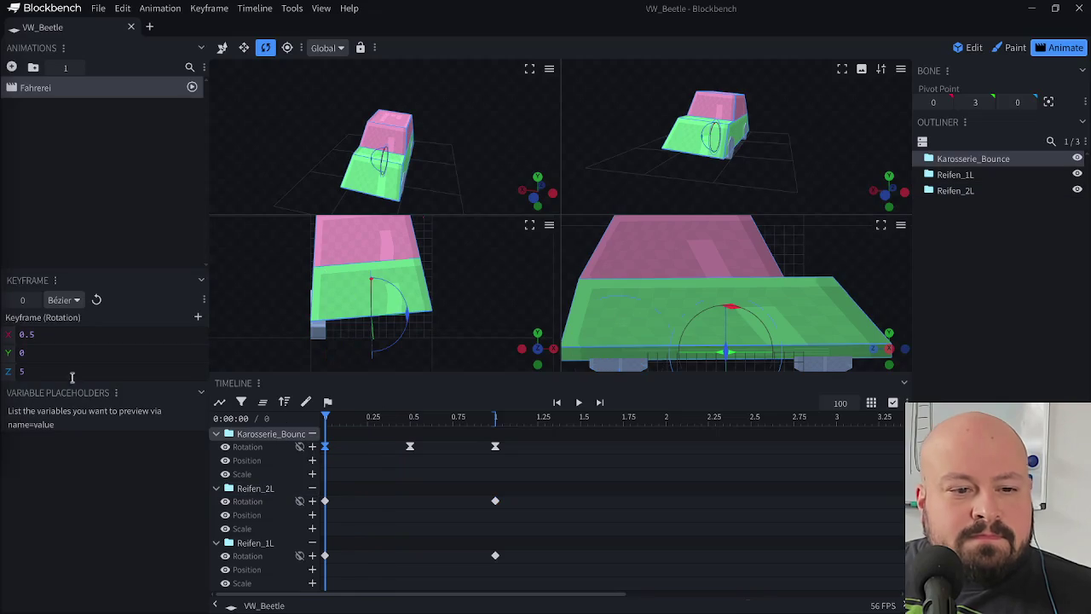
{"action": "key", "text": "BackSpace"}
{"action": "type", "text": "02"}
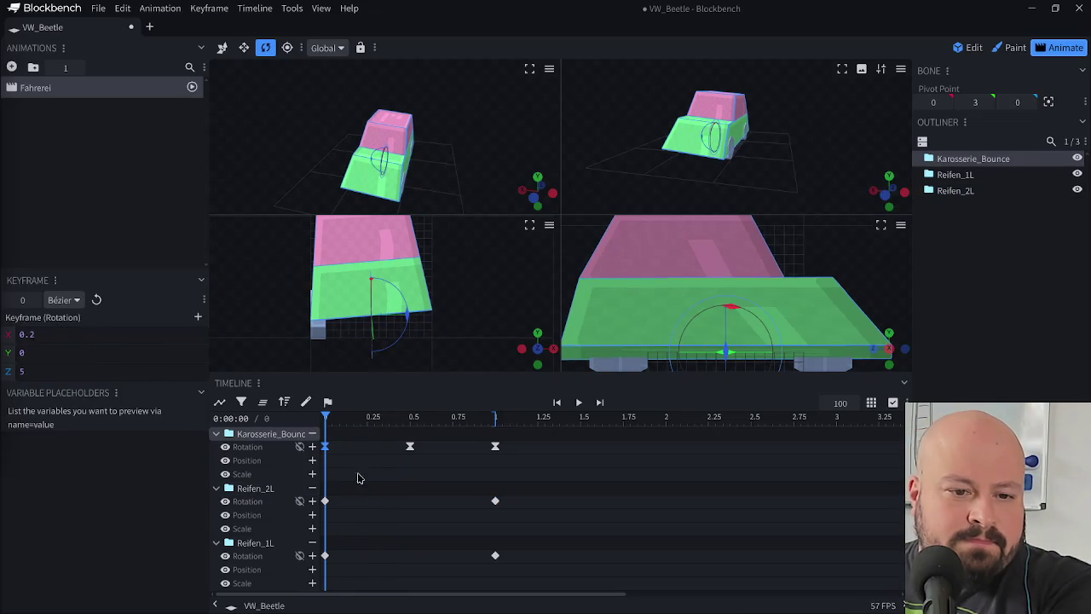
{"action": "left_click", "coordinate": [325, 501]}
{"action": "left_click_drag", "start_coordinate": [361, 420], "coordinate": [412, 419]}
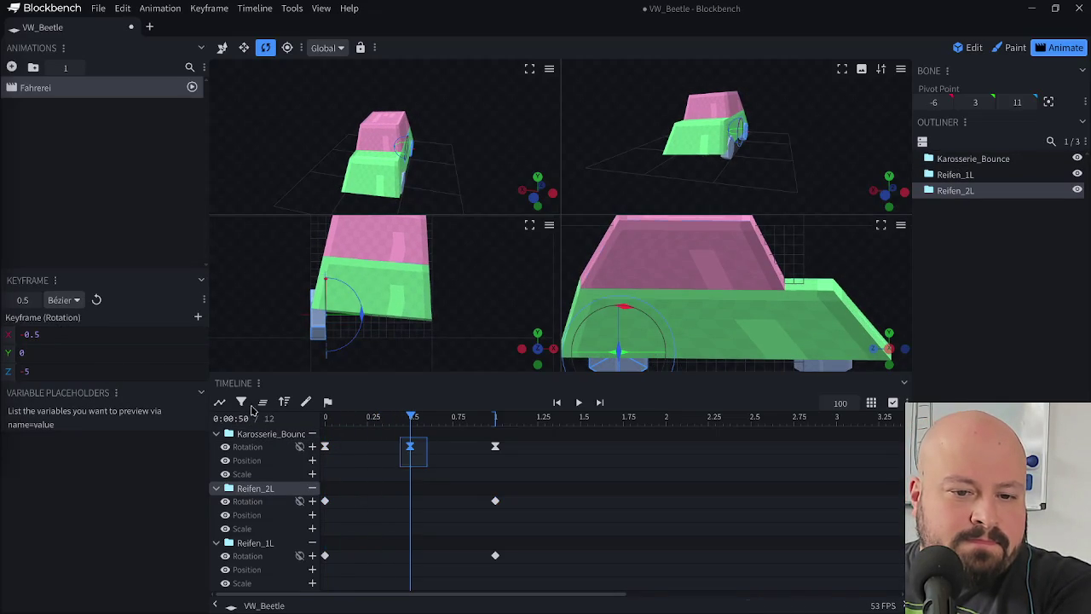
{"action": "left_click", "coordinate": [75, 333]}
{"action": "mouse_move", "coordinate": [411, 418]}
{"action": "left_mouse_down"}
{"action": "mouse_move", "coordinate": [495, 417]}
{"action": "mouse_move", "coordinate": [478, 477]}
{"action": "left_mouse_up"}
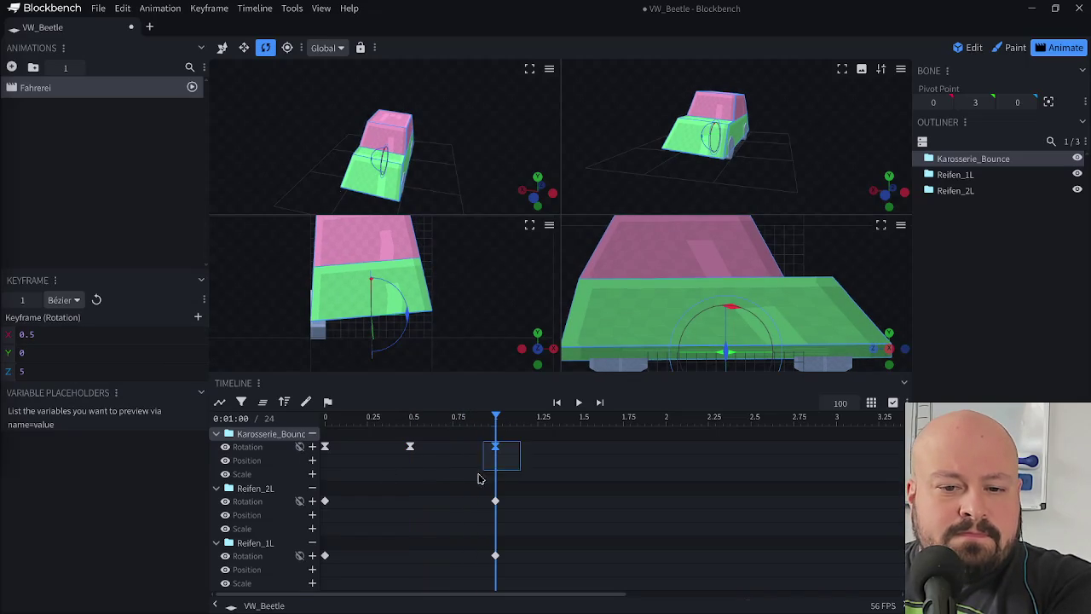
{"action": "left_click", "coordinate": [495, 500]}
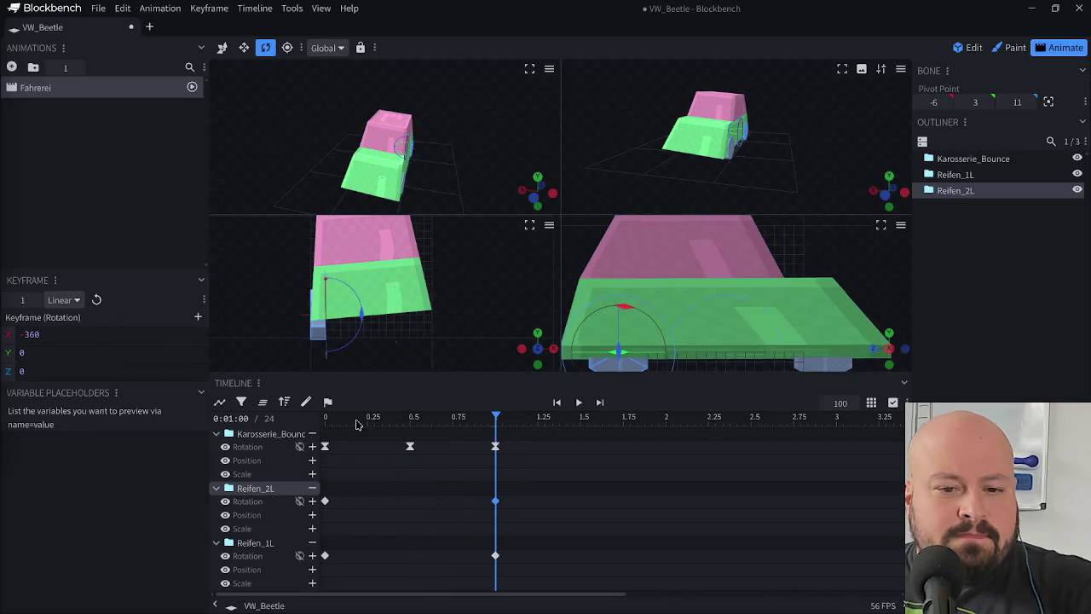
{"action": "left_click_drag", "start_coordinate": [356, 420], "coordinate": [261, 418]}
{"action": "key", "text": "ctrl+s"}
{"action": "key", "text": "space"}
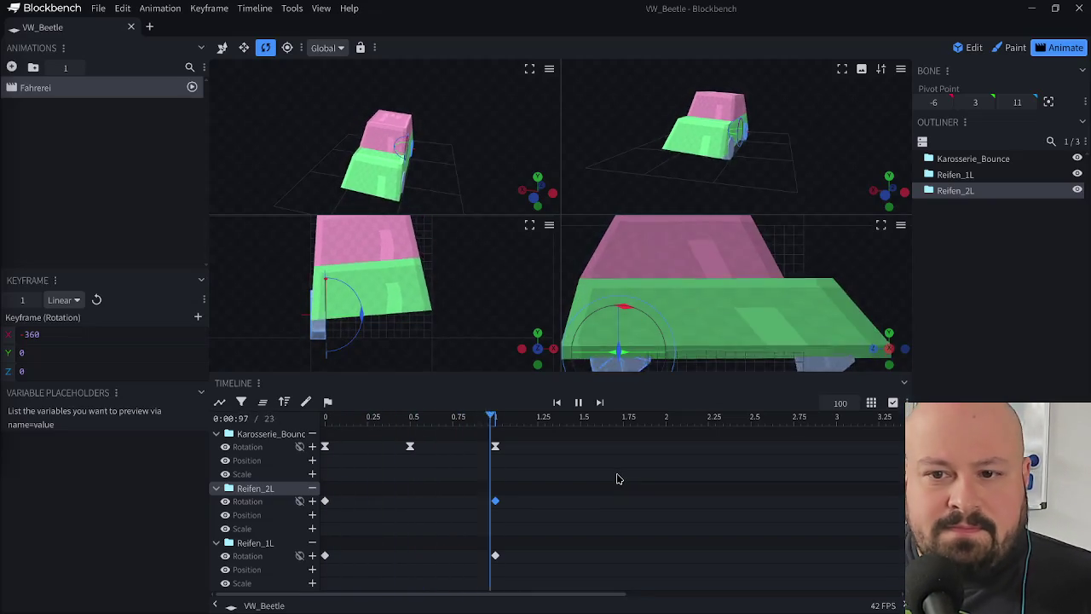
{"action": "key", "text": "space"}
{"action": "left_click", "coordinate": [1020, 263]}
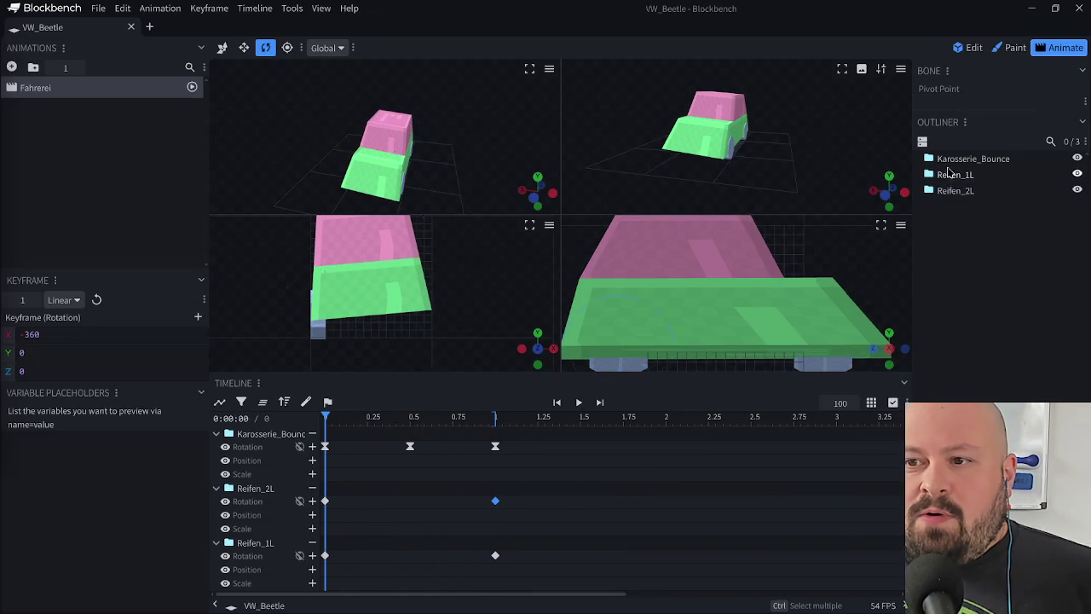
- In Edit mode, duplicate both wheel groups with their keyframes and shift the duplicates' pivot along X
{"action": "left_click", "coordinate": [955, 175]}
{"action": "left_click", "coordinate": [961, 191]}
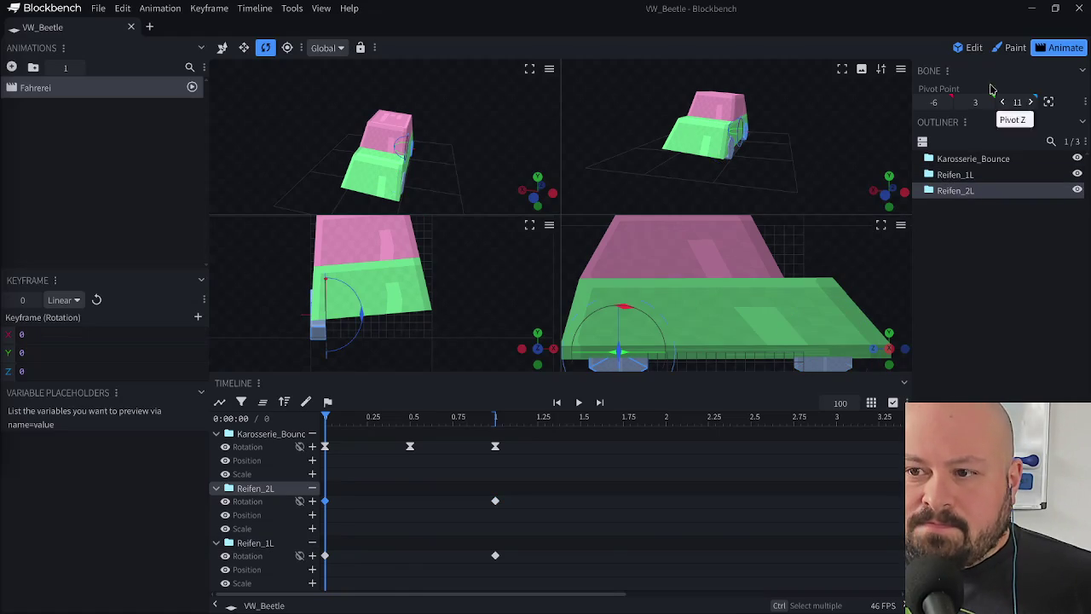
{"action": "left_click", "coordinate": [972, 48]}
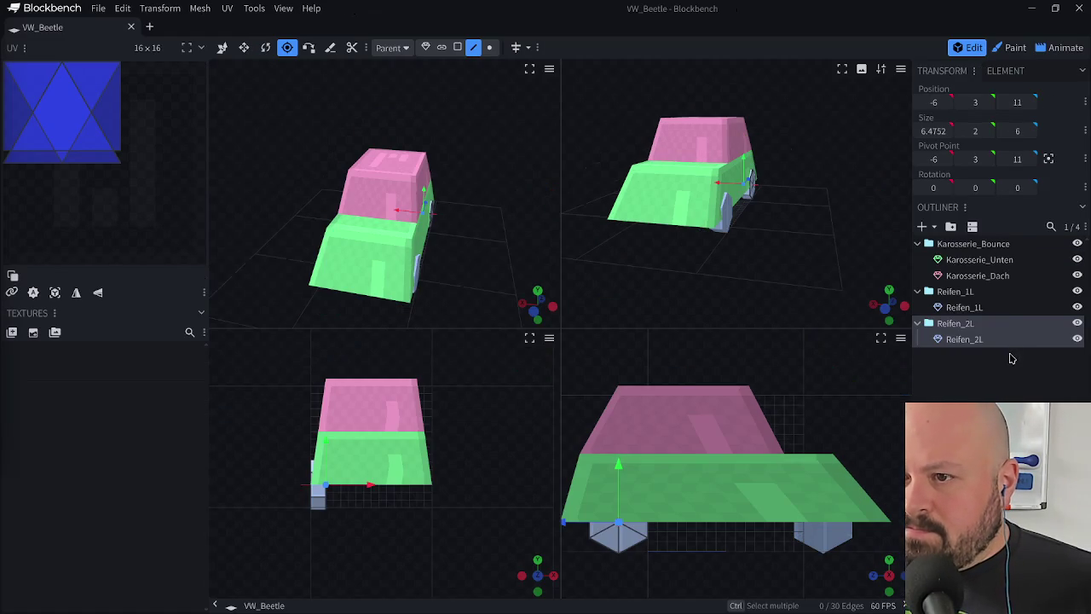
{"action": "left_click", "coordinate": [918, 292]}
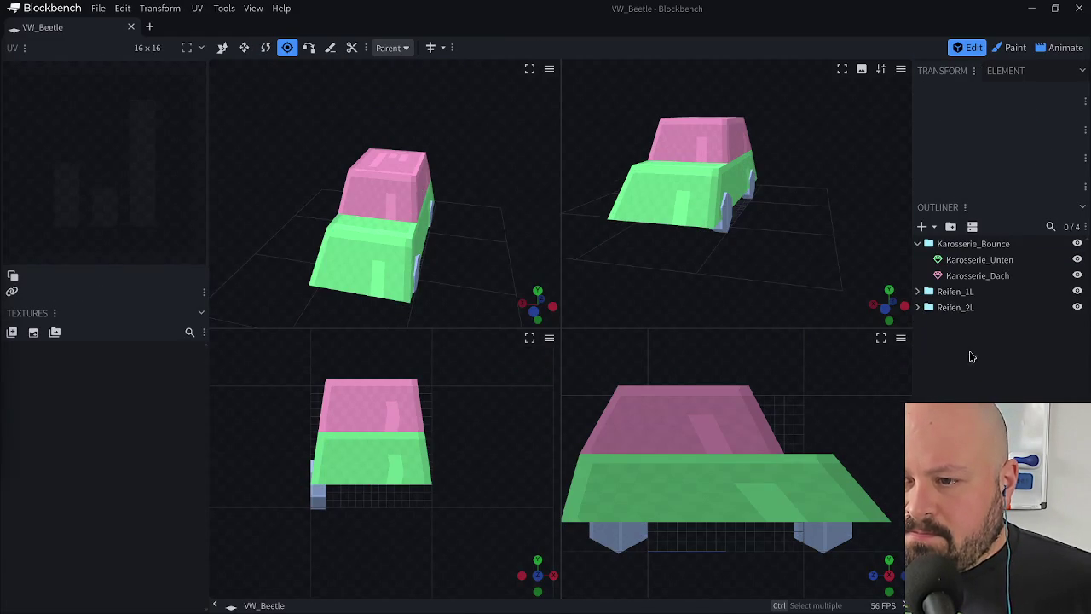
{"action": "left_click", "coordinate": [968, 292]}
{"action": "left_click", "coordinate": [968, 307], "text": "ctrl"}
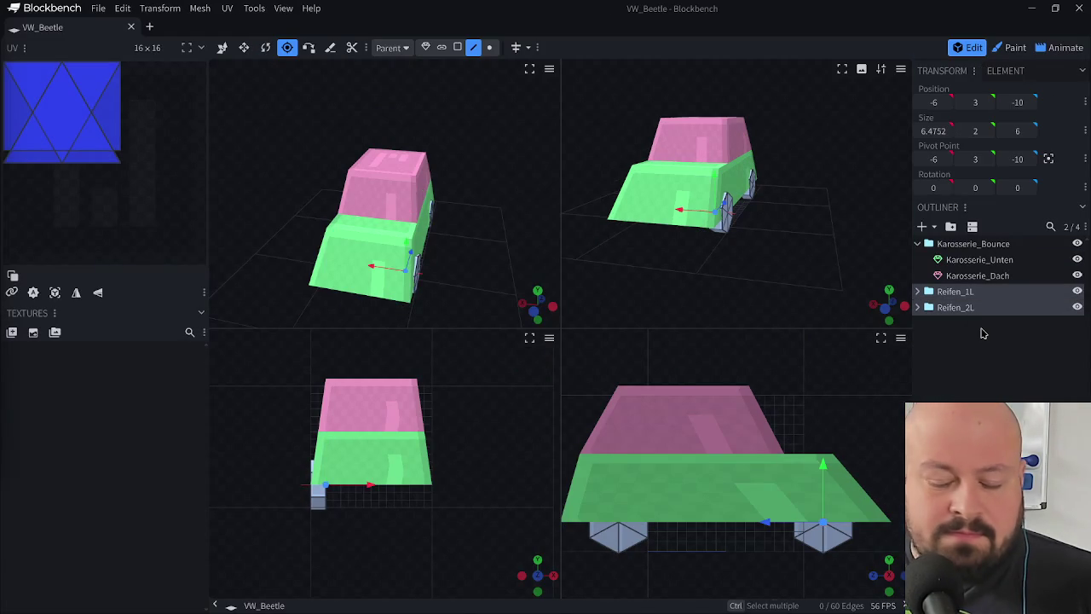
{"action": "key", "text": "ctrl+d"}
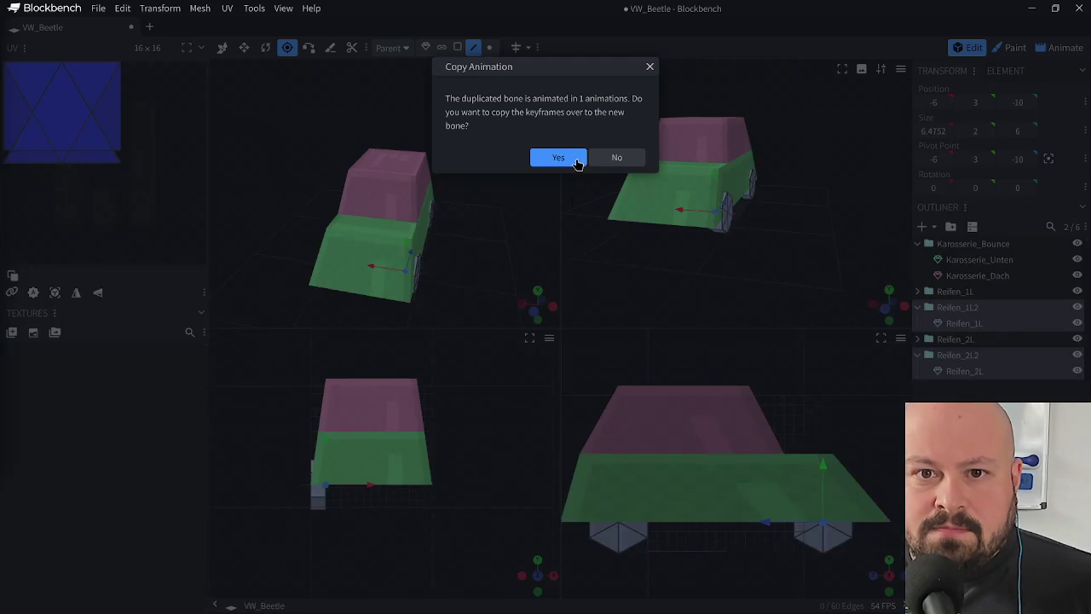
{"action": "left_click", "coordinate": [558, 158]}
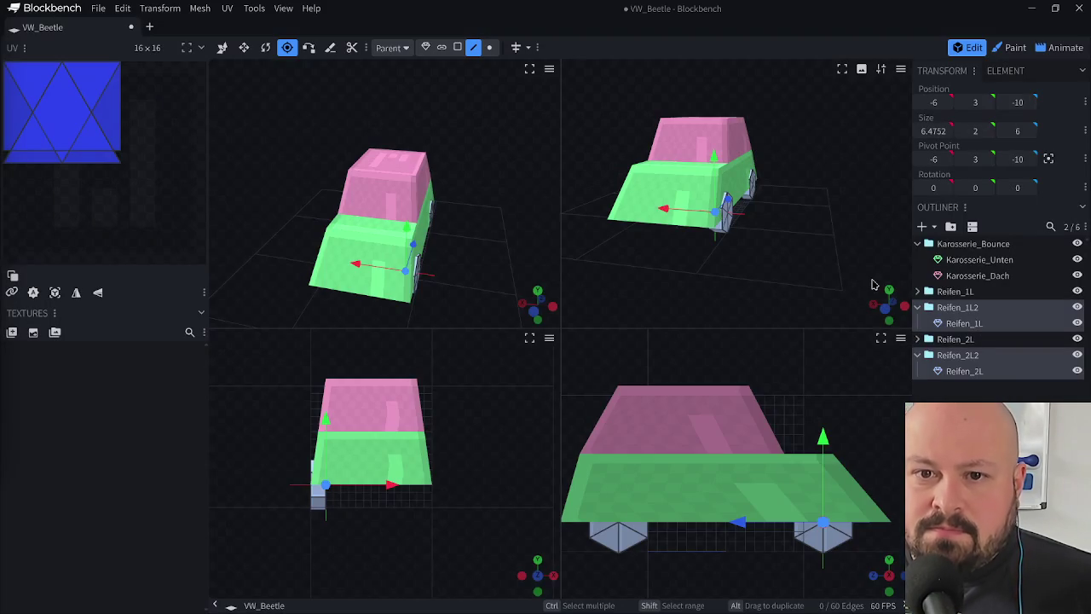
{"action": "left_click_drag", "start_coordinate": [663, 209], "coordinate": [603, 224]}
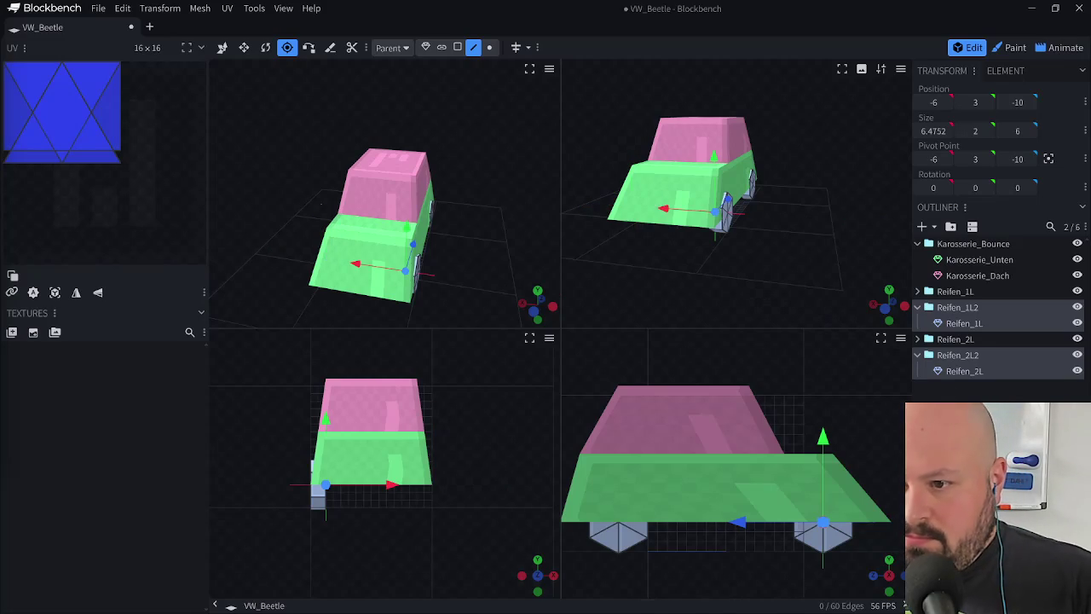
- Try moving the duplicated Reifen_1L2 and Reifen_2L2 wheels along the X axis
{"action": "key", "text": "Escape"}
{"action": "left_click", "coordinate": [962, 308]}
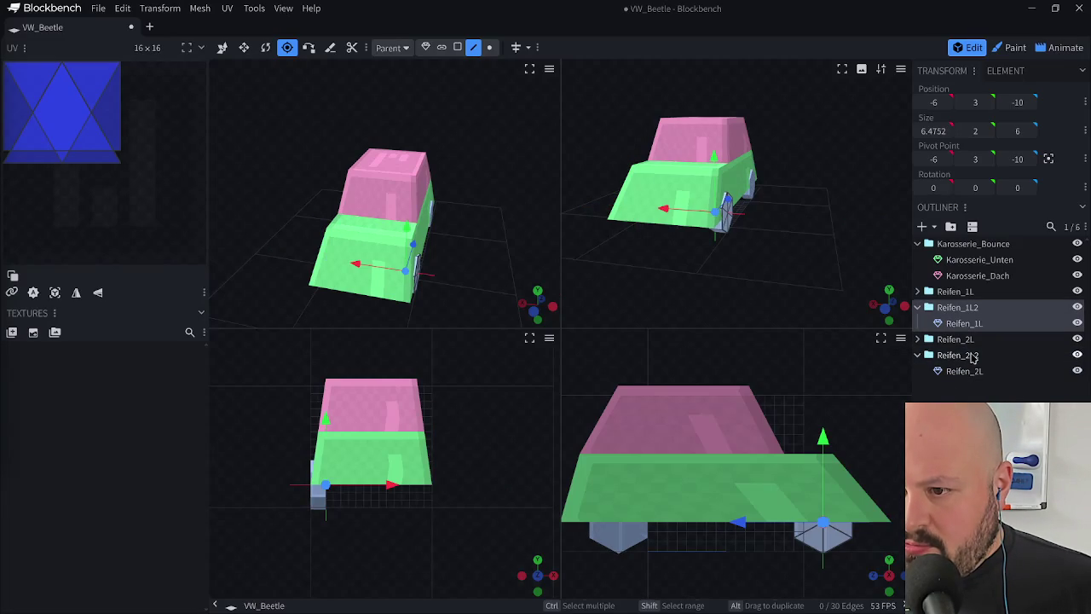
{"action": "left_click", "coordinate": [973, 356], "text": "ctrl"}
{"action": "left_click_drag", "start_coordinate": [663, 208], "coordinate": [565, 207]}
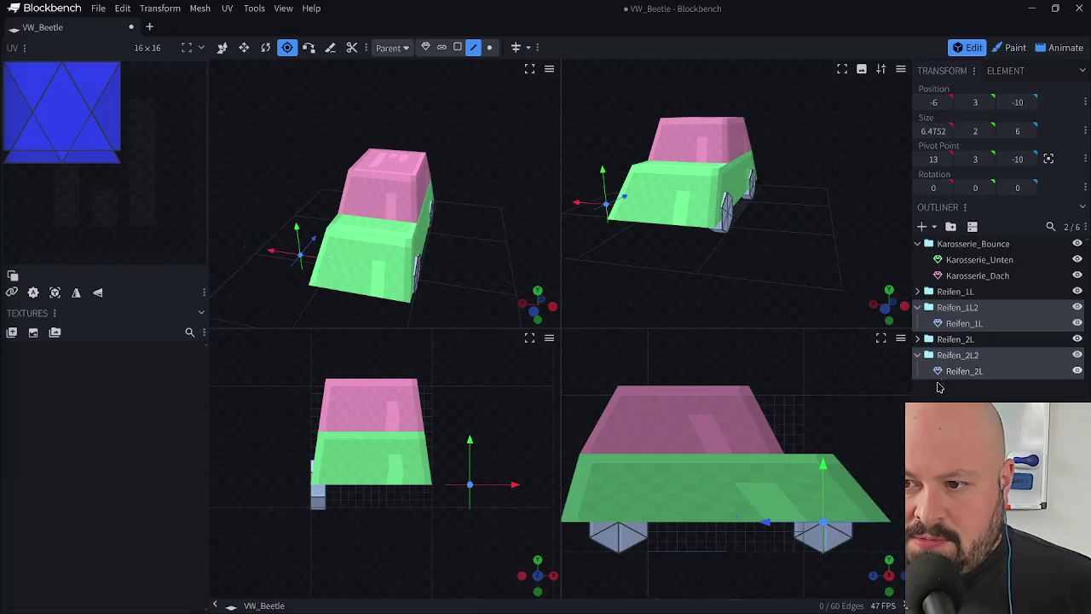
{"action": "key", "text": "ctrl+z"}
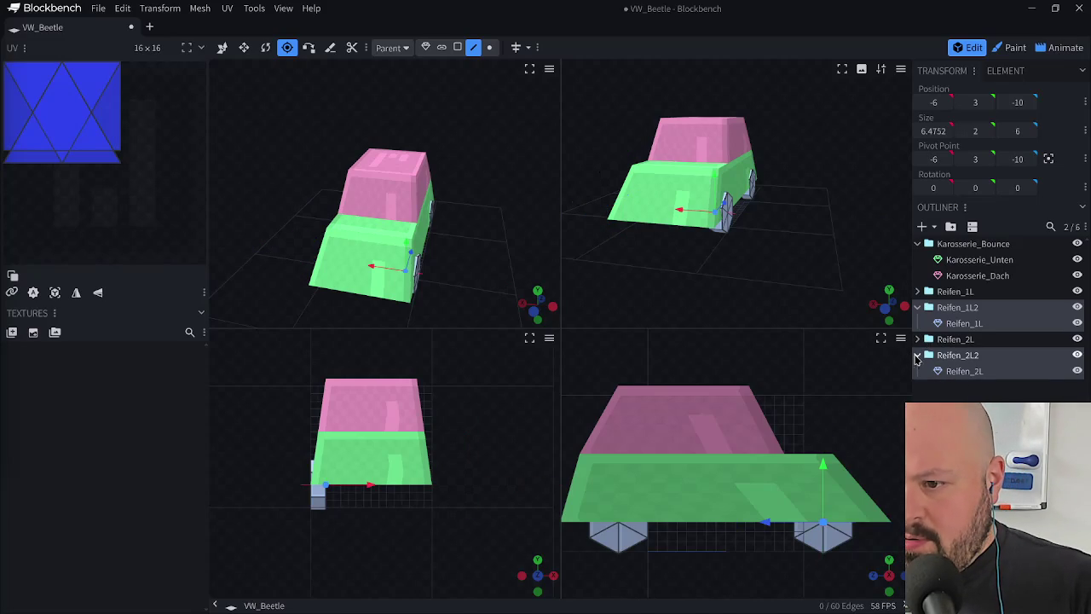
{"action": "left_click", "coordinate": [917, 339]}
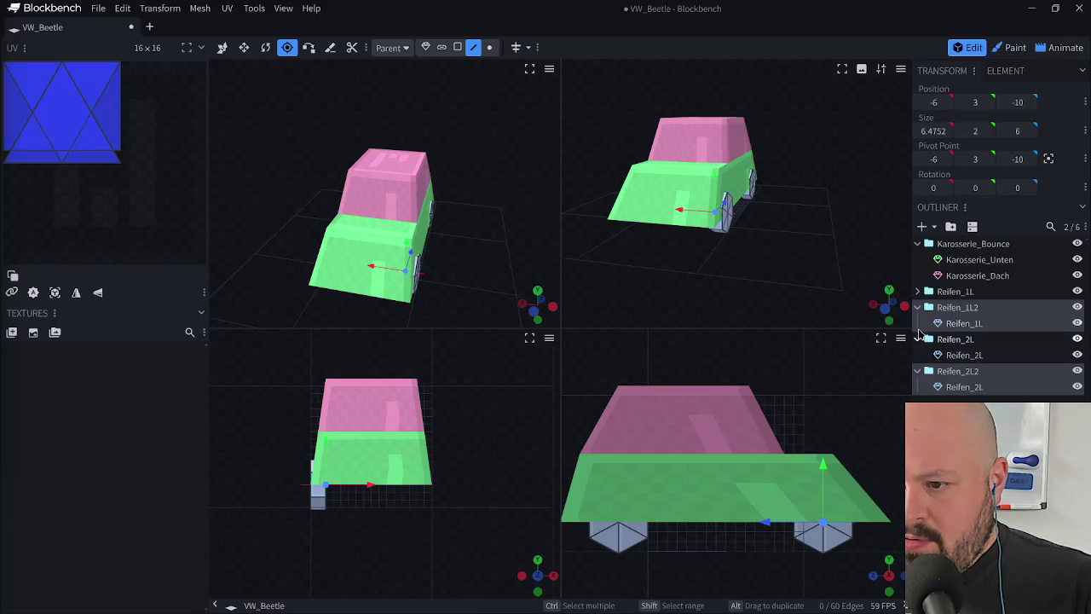
{"action": "left_click", "coordinate": [918, 291]}
{"action": "left_click", "coordinate": [974, 308]}
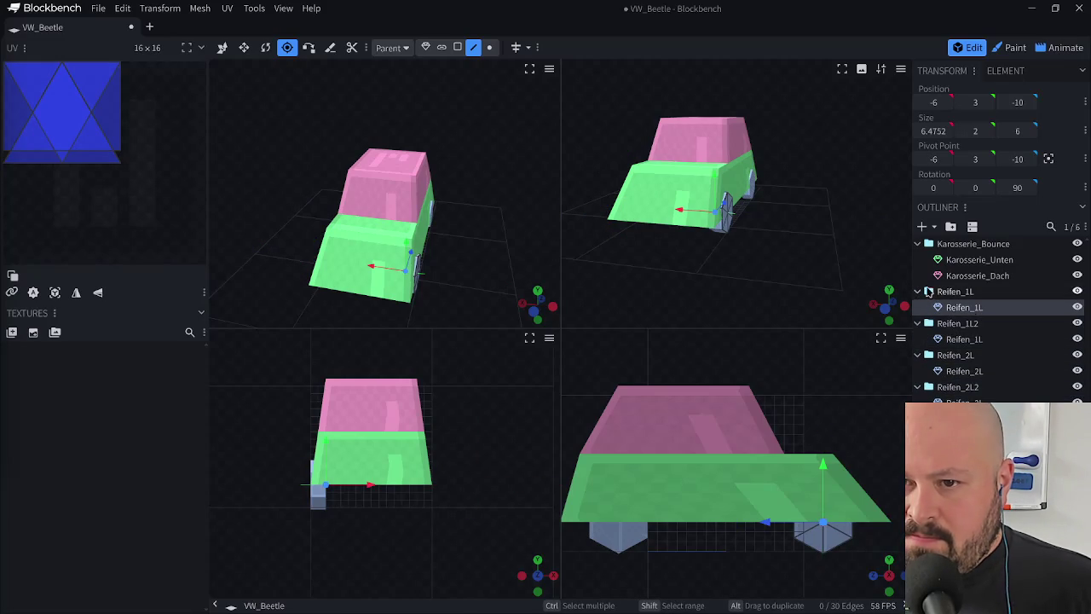
{"action": "left_click", "coordinate": [976, 293]}
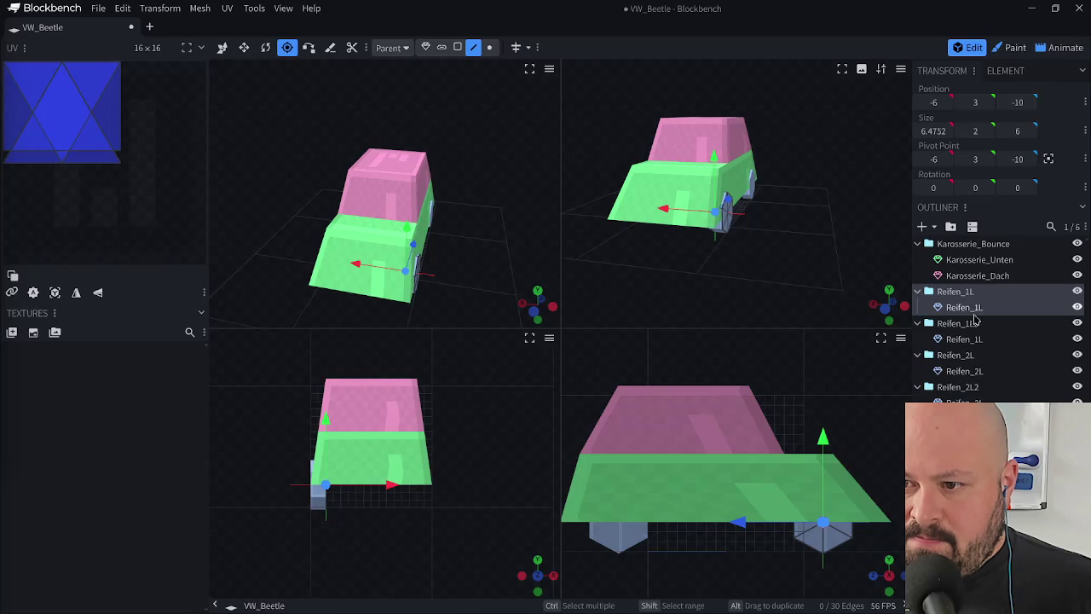
{"action": "left_click", "coordinate": [980, 325]}
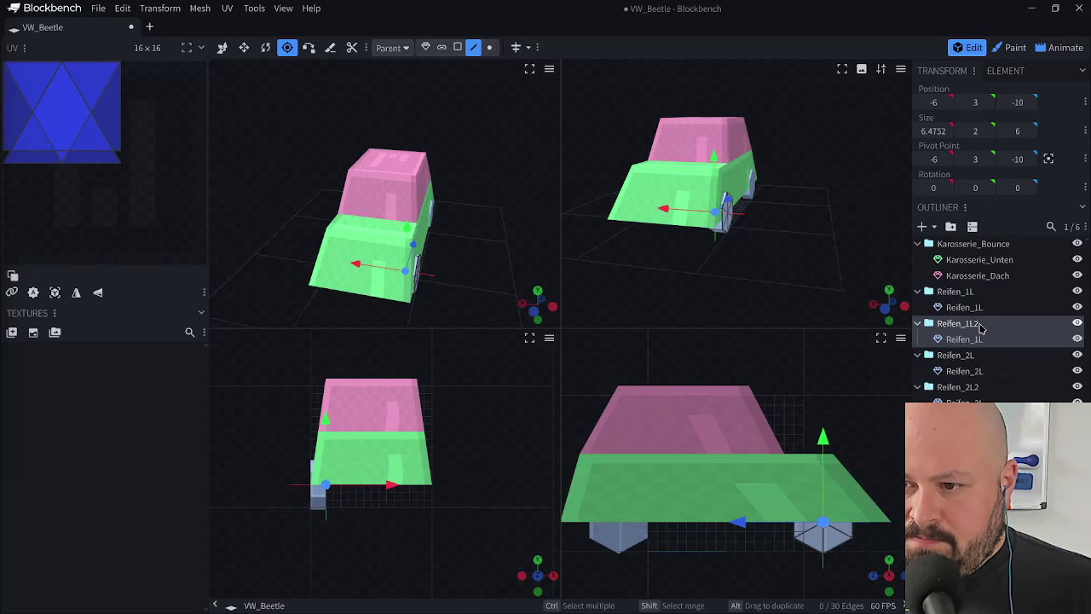
{"action": "left_click", "coordinate": [982, 388], "text": "ctrl"}
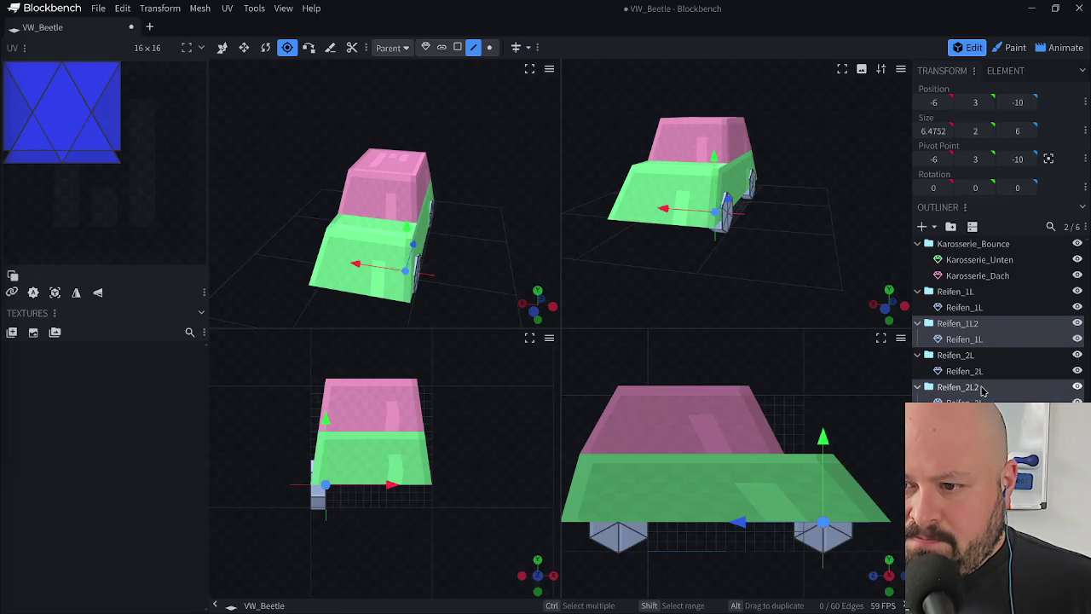
{"action": "left_click_drag", "start_coordinate": [663, 208], "coordinate": [572, 206]}
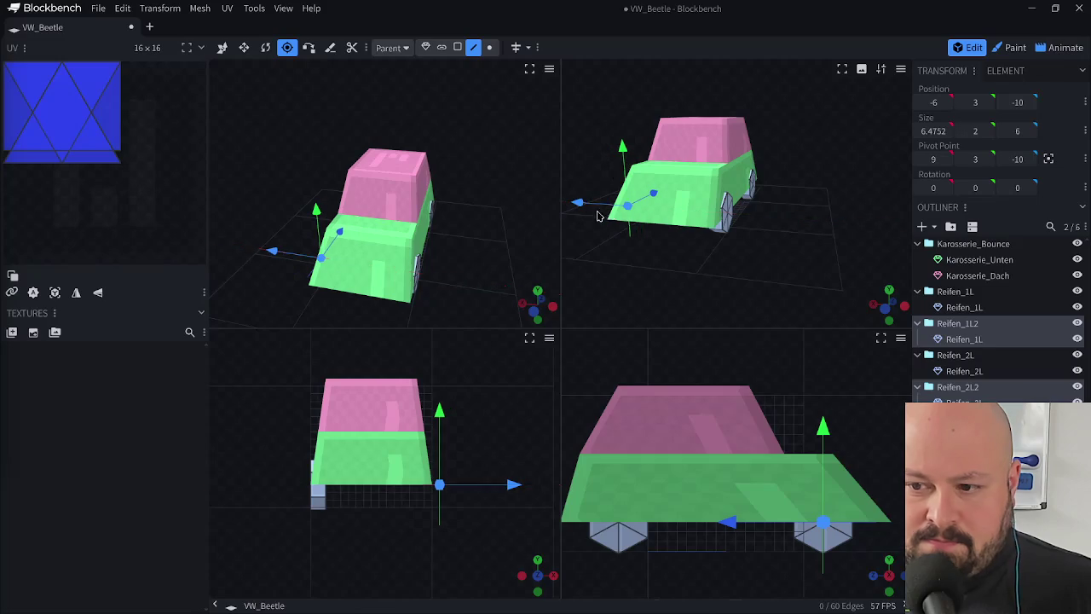
- Move a single wheel to X 9, then delete the duplicated wheel cubes
{"action": "left_click", "coordinate": [945, 401]}
{"action": "left_click_drag", "start_coordinate": [694, 181], "coordinate": [635, 183]}
{"action": "left_click", "coordinate": [809, 281]}
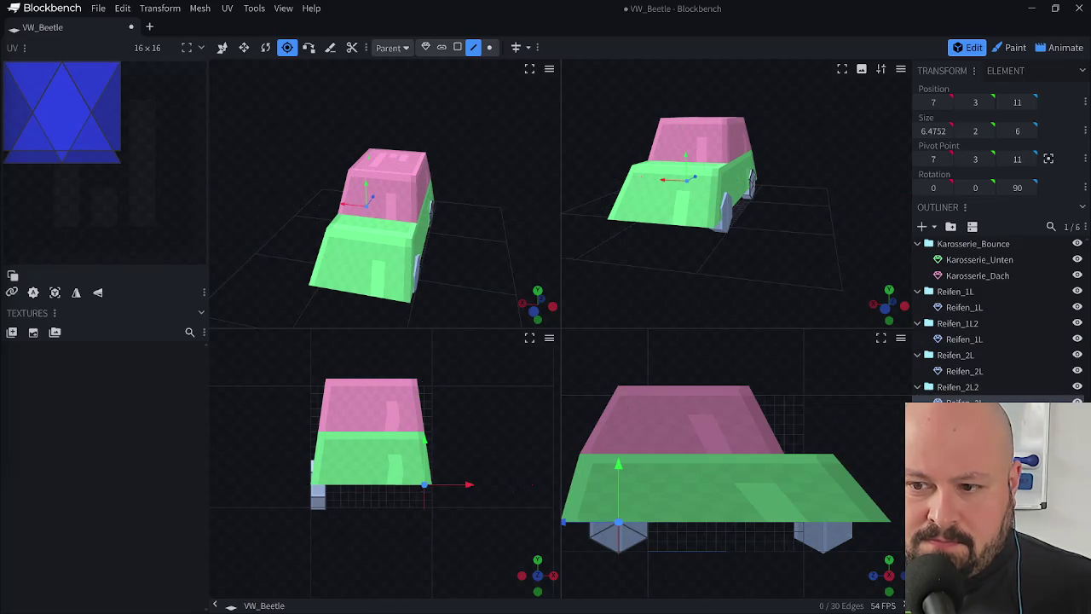
{"action": "left_click", "coordinate": [963, 401]}
{"action": "key", "text": "Delete"}
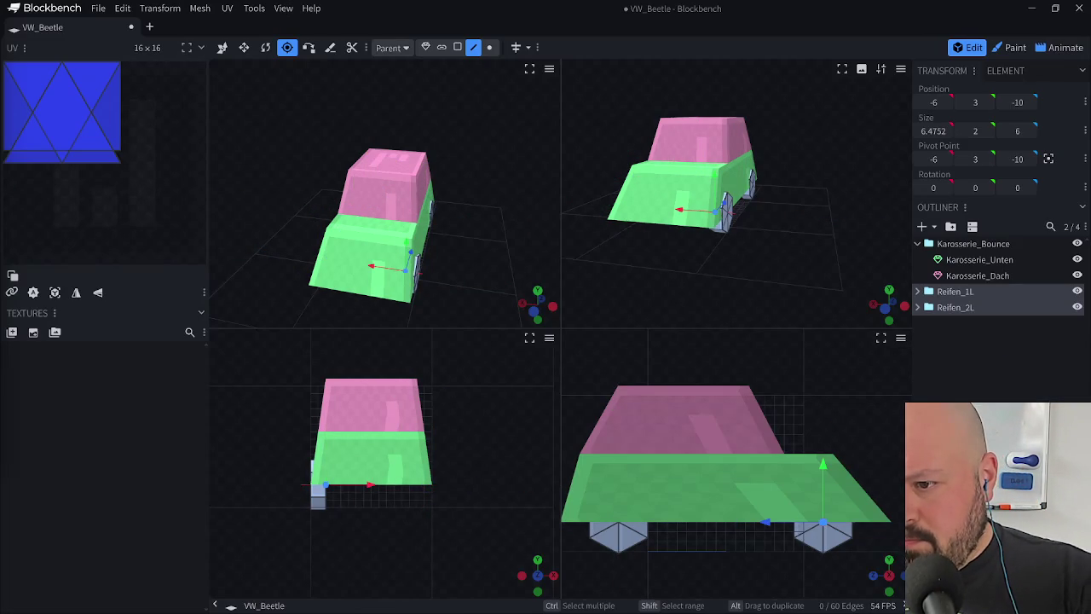
- Duplicate both wheel groups with copied keyframes at pivot X 7, then scrub the timeline in Animate
{"action": "left_click", "coordinate": [615, 292]}
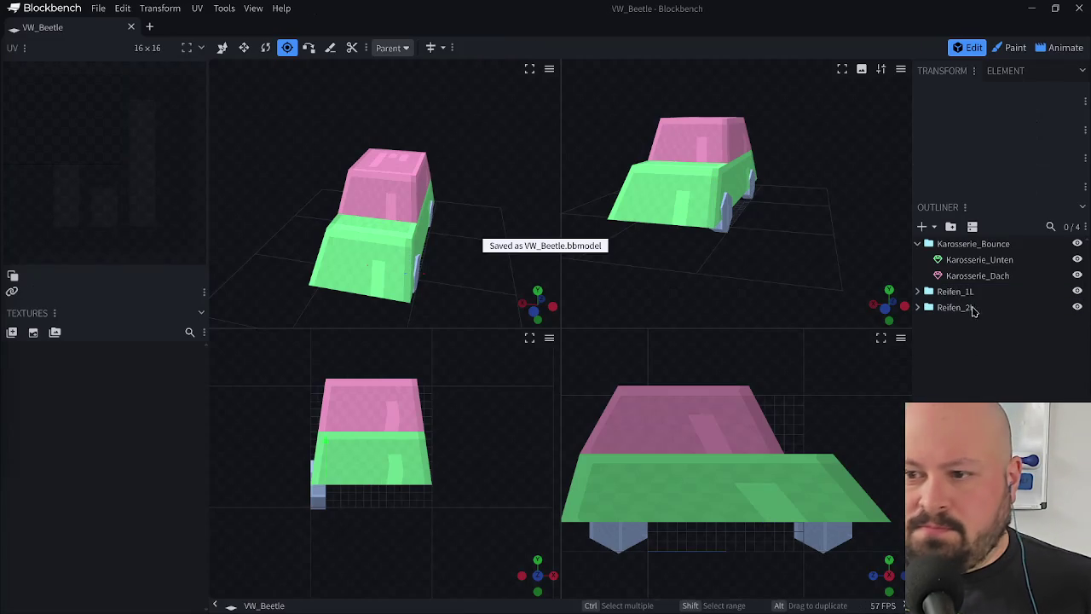
{"action": "left_click", "coordinate": [969, 307]}
{"action": "right_click", "coordinate": [976, 293]}
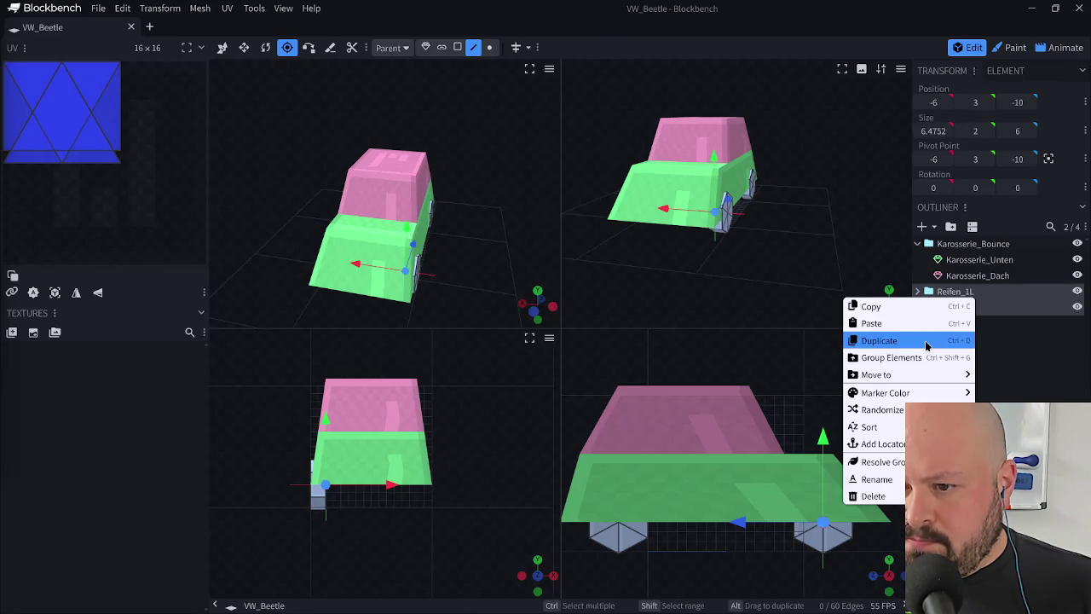
{"action": "left_click", "coordinate": [927, 341]}
{"action": "left_click", "coordinate": [557, 157]}
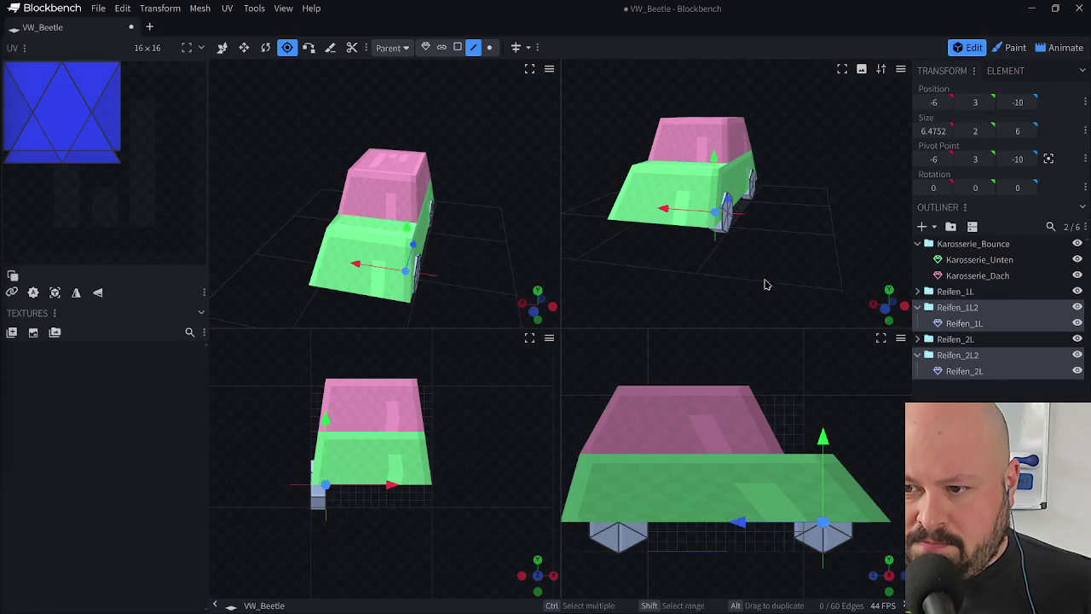
{"action": "left_click_drag", "start_coordinate": [662, 207], "coordinate": [588, 207]}
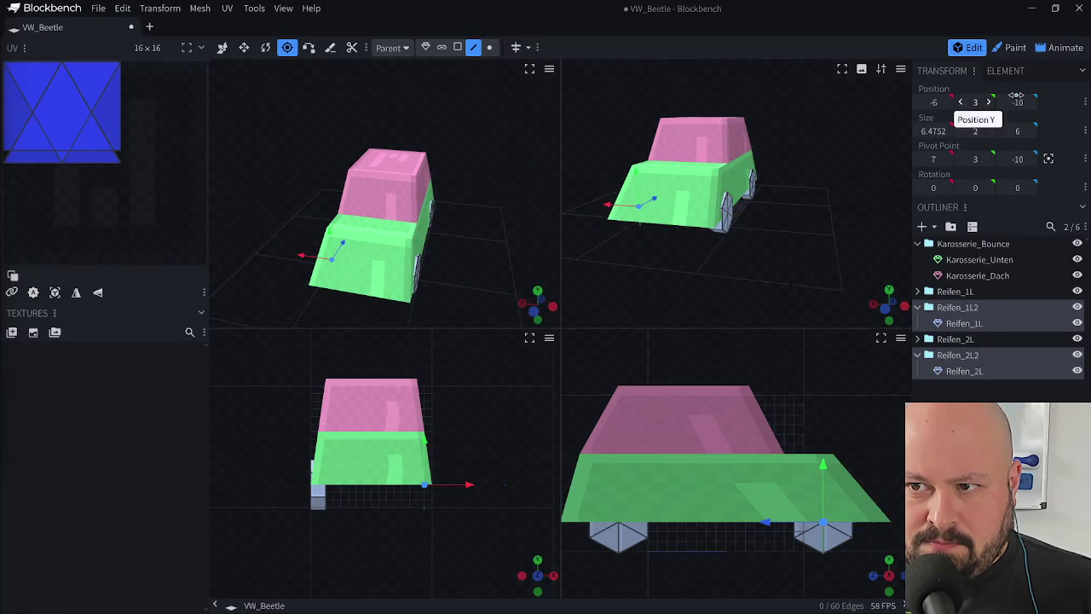
{"action": "left_click", "coordinate": [1060, 48]}
{"action": "mouse_move", "coordinate": [375, 417]}
{"action": "left_mouse_down"}
{"action": "mouse_move", "coordinate": [529, 444]}
{"action": "mouse_move", "coordinate": [842, 444]}
{"action": "left_mouse_up"}
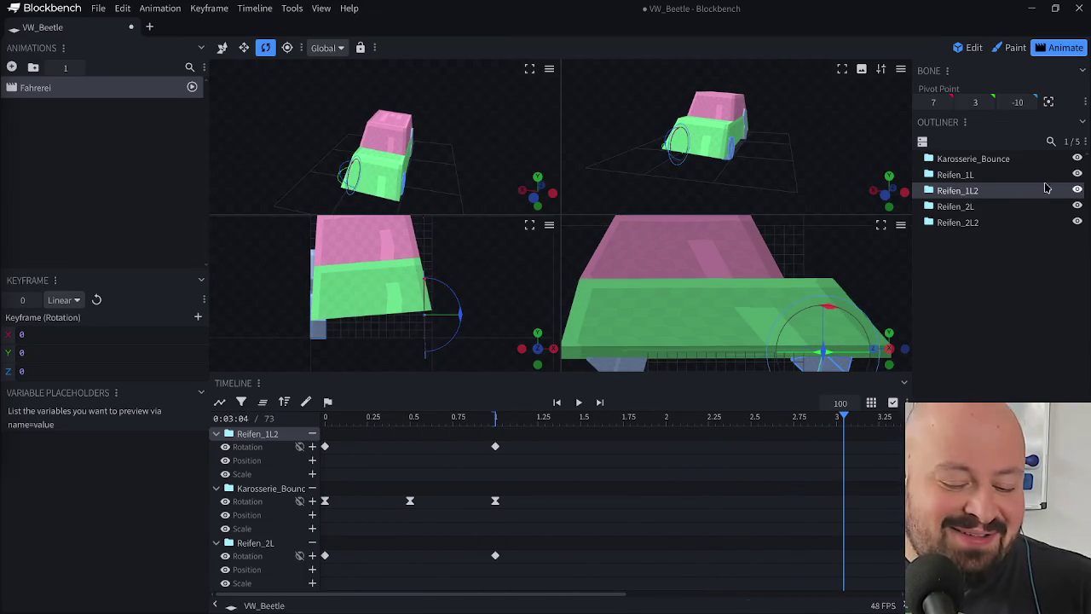
- Undo the wheel duplication in Edit mode, save VW_Beetle.bbmodel, and select Reifen_1L and Reifen_2L
{"action": "left_click", "coordinate": [967, 48]}
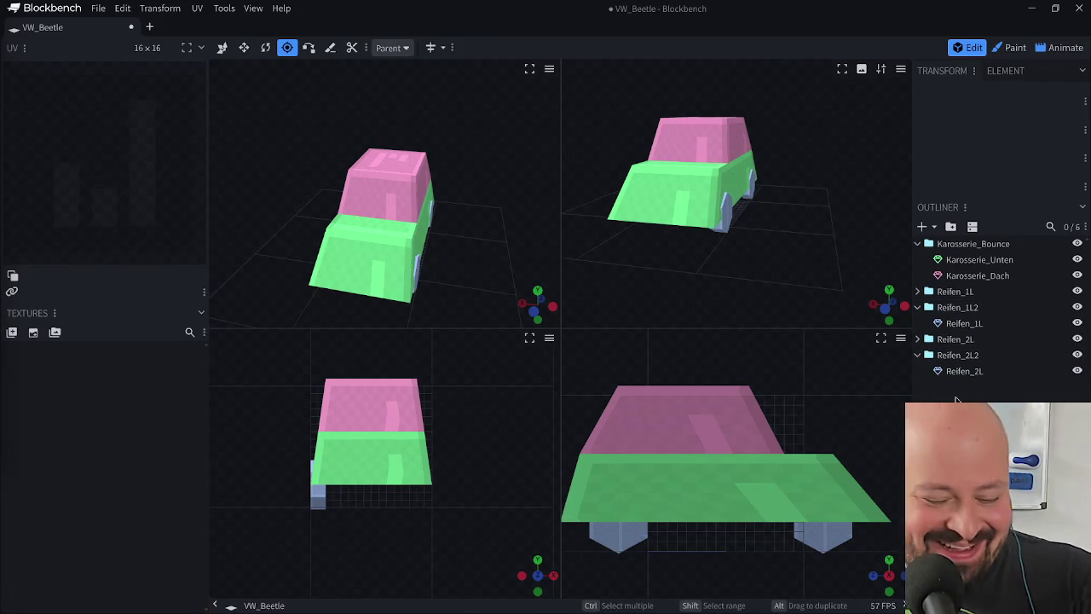
{"action": "key", "text": "ctrl+z"}
{"action": "key", "text": "ctrl+z"}
{"action": "key", "text": "ctrl+s"}
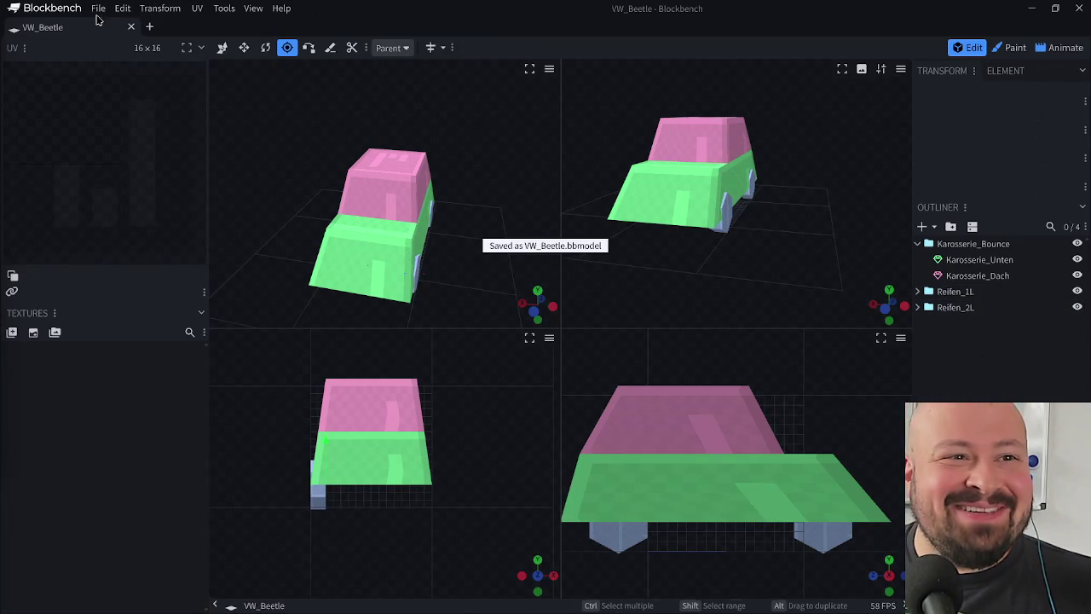
{"action": "left_click", "coordinate": [197, 7]}
{"action": "mouse_move", "coordinate": [281, 8]}
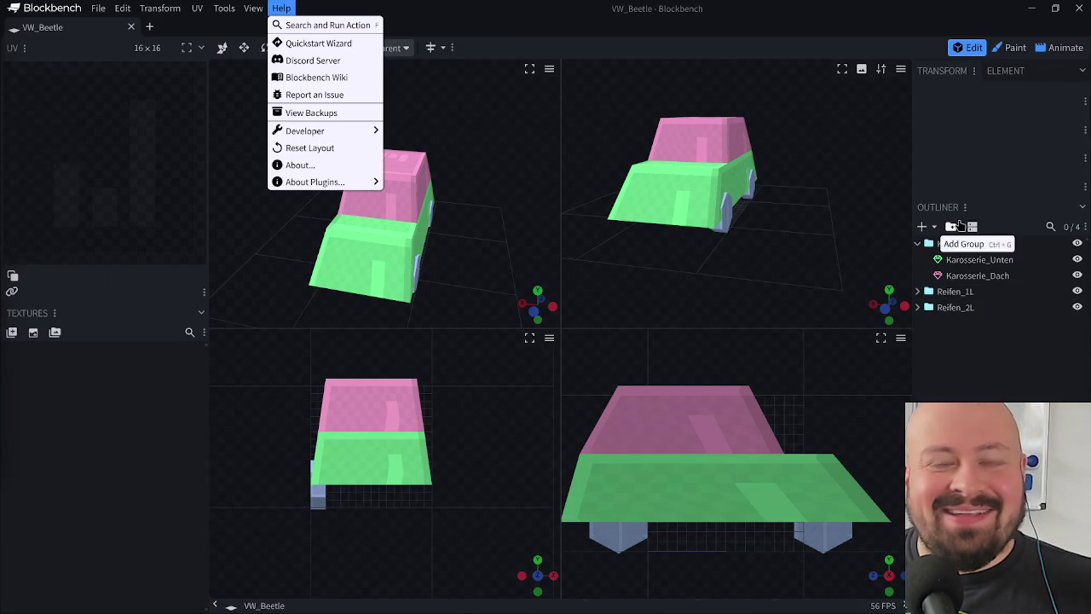
{"action": "left_click", "coordinate": [956, 291]}
{"action": "left_click", "coordinate": [967, 310]}
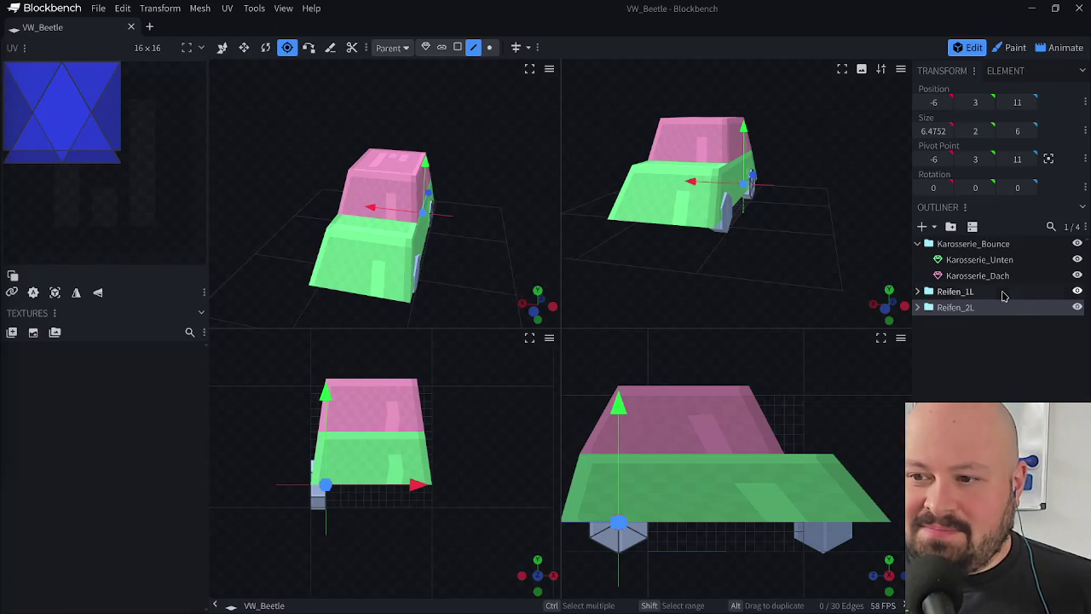
{"action": "left_click", "coordinate": [935, 294]}
{"action": "left_click", "coordinate": [918, 291]}
{"action": "right_click", "coordinate": [968, 296]}
{"action": "left_click", "coordinate": [930, 334]}
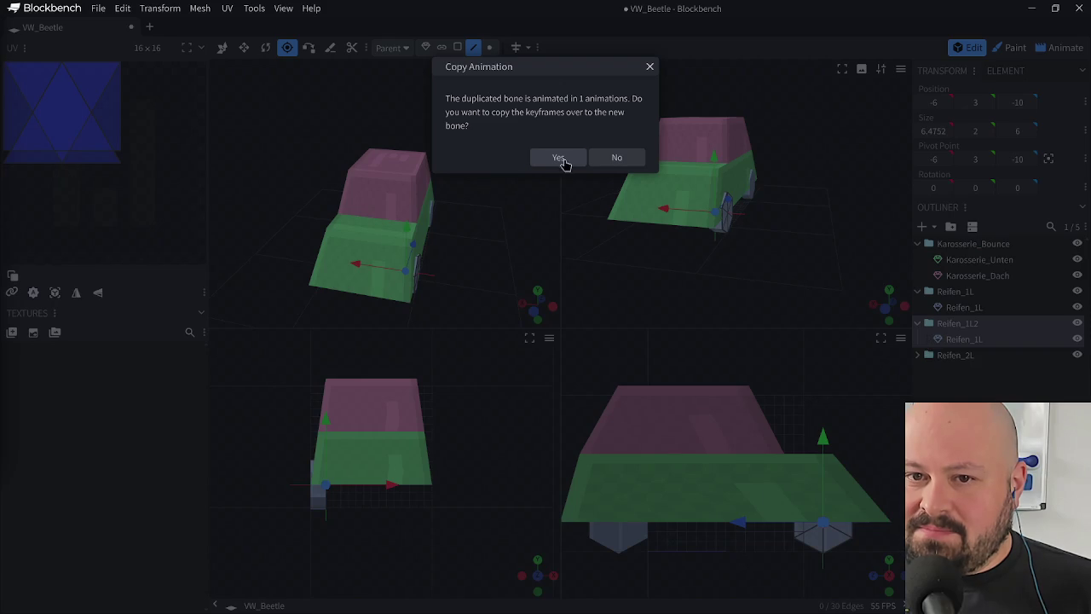
{"action": "left_click", "coordinate": [559, 159]}
{"action": "left_click", "coordinate": [954, 341]}
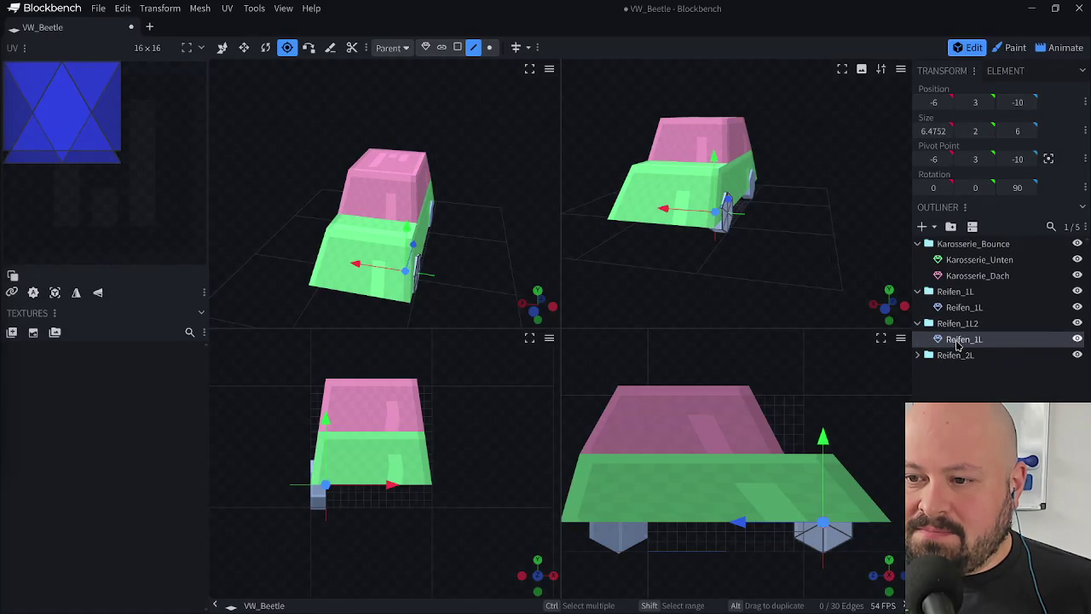
{"action": "left_click_drag", "start_coordinate": [665, 209], "coordinate": [704, 225]}
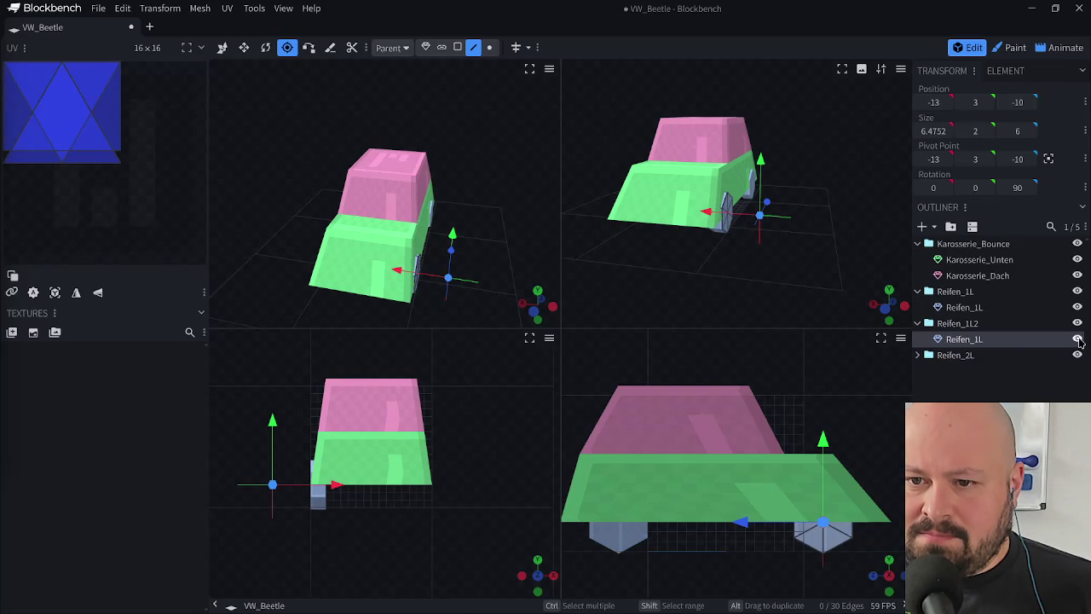
{"action": "left_click", "coordinate": [1077, 339]}
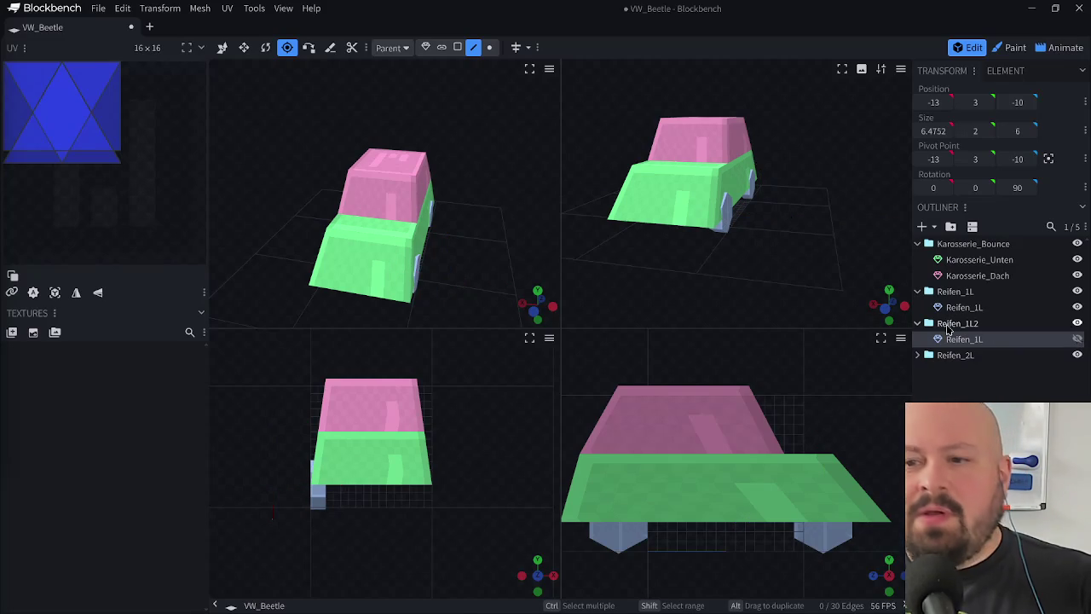
{"action": "left_click", "coordinate": [1077, 339]}
{"action": "key", "text": "Delete"}
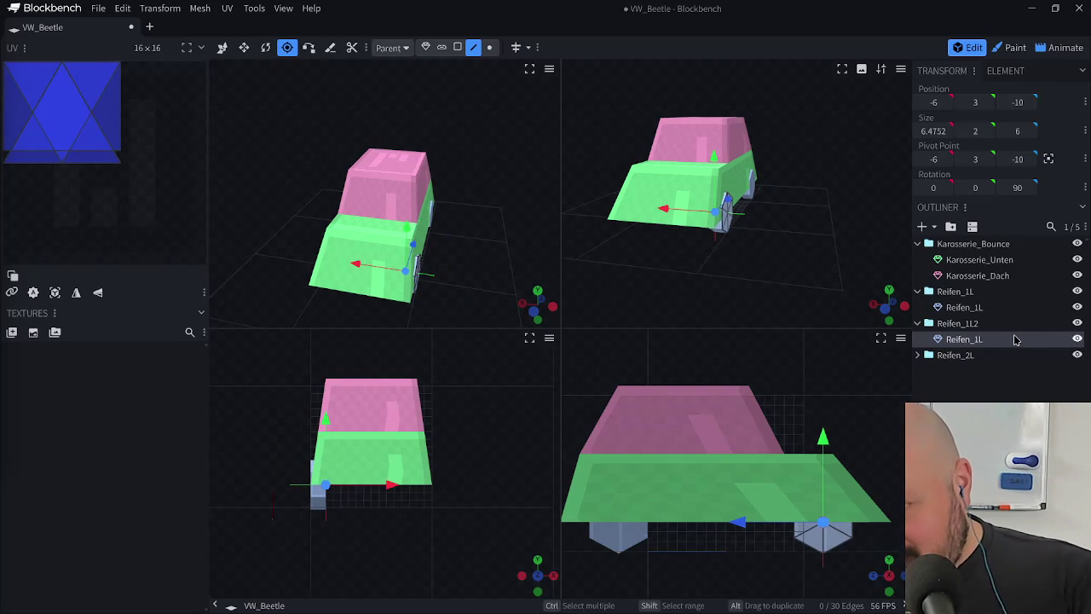
{"action": "left_click", "coordinate": [954, 310]}
{"action": "left_click", "coordinate": [955, 308], "text": "ctrl"}
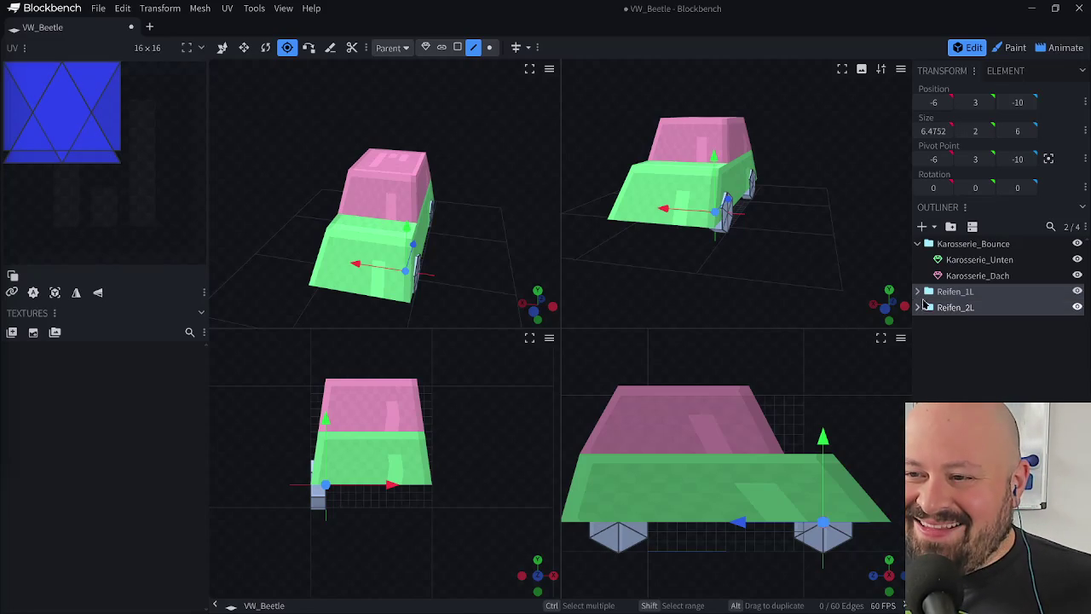
{"action": "left_click", "coordinate": [222, 47]}
{"action": "right_click", "coordinate": [978, 291]}
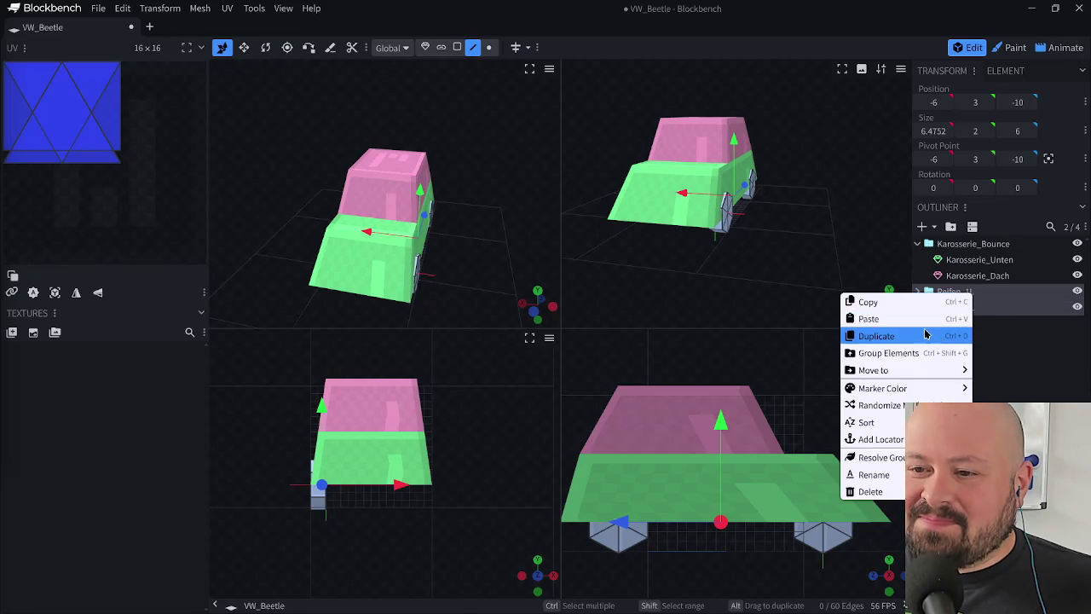
- Duplicate both wheel groups with their keyframes and move the copies to X 8
{"action": "left_click", "coordinate": [878, 335]}
{"action": "left_click", "coordinate": [558, 156]}
{"action": "left_click_drag", "start_coordinate": [682, 193], "coordinate": [609, 189]}
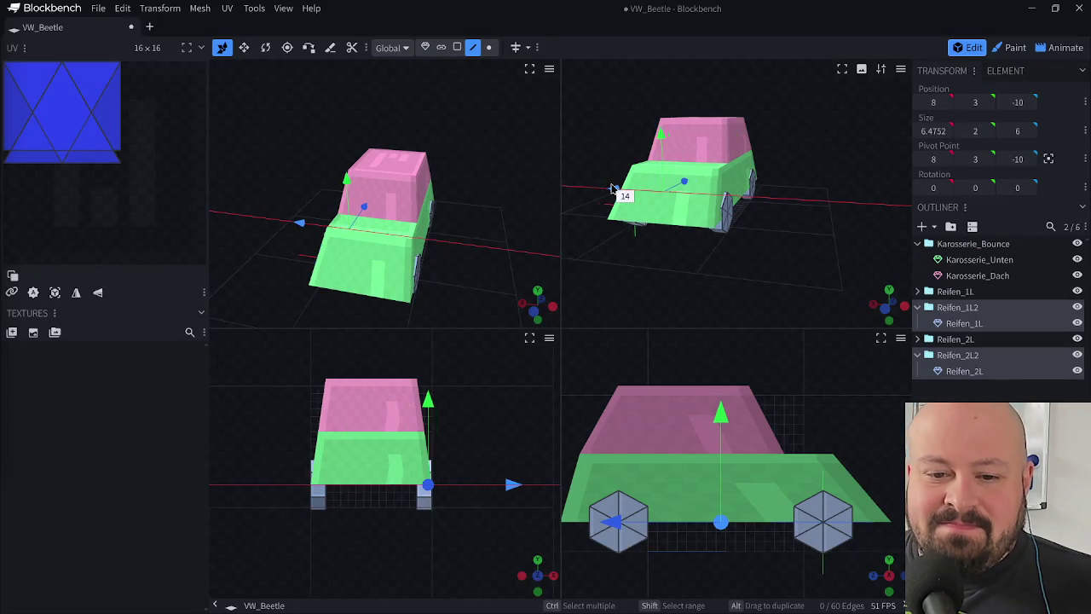
{"action": "left_click_drag", "start_coordinate": [608, 189], "coordinate": [614, 192]}
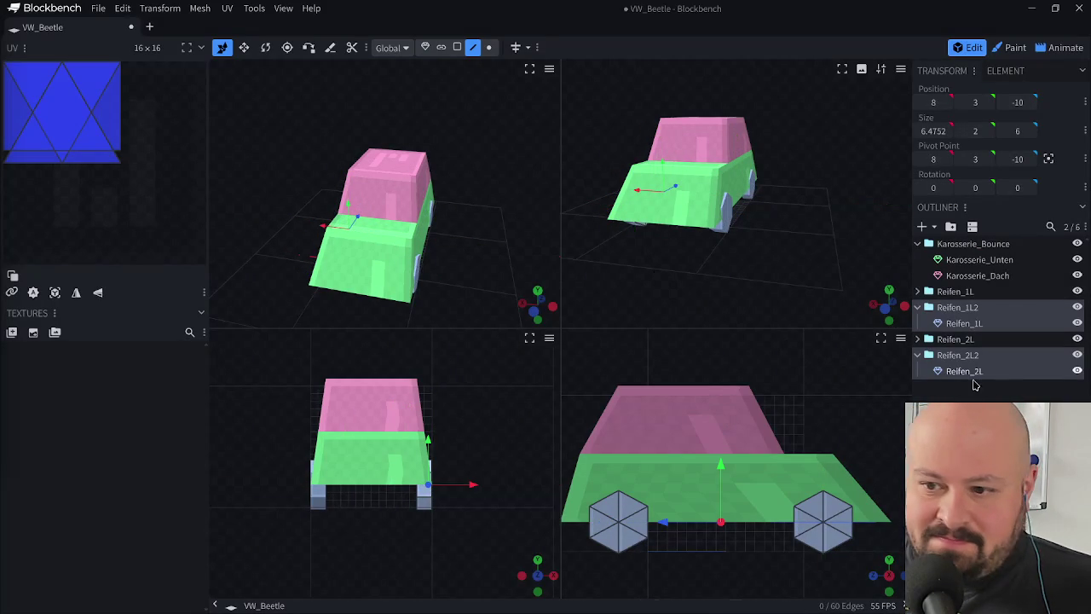
- Set the duplicated wheels' pivot point to X 6
{"action": "left_click", "coordinate": [287, 47]}
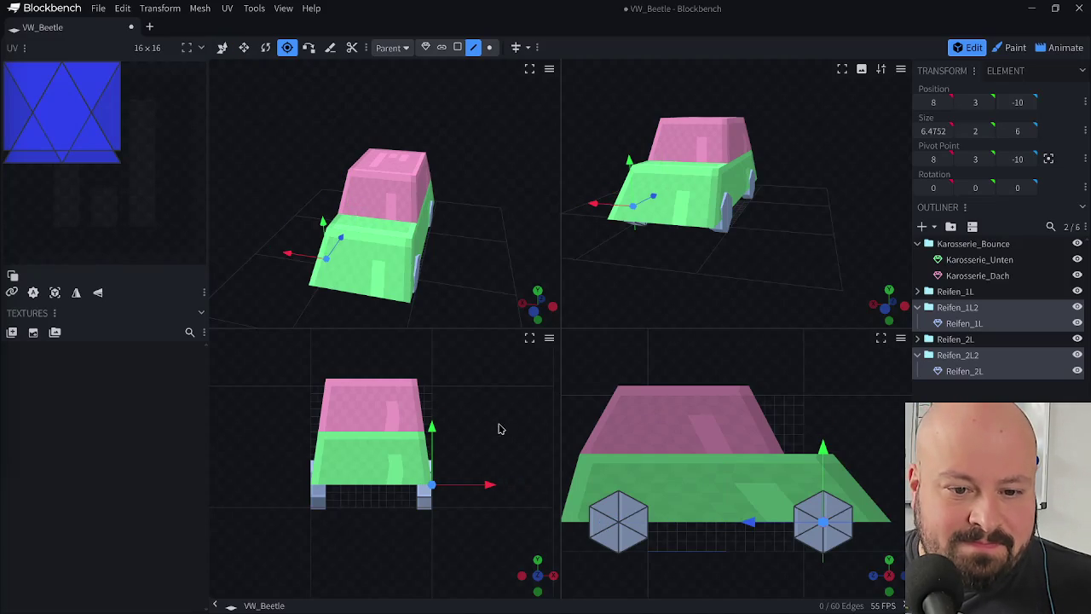
{"action": "left_click_drag", "start_coordinate": [492, 489], "coordinate": [485, 485]}
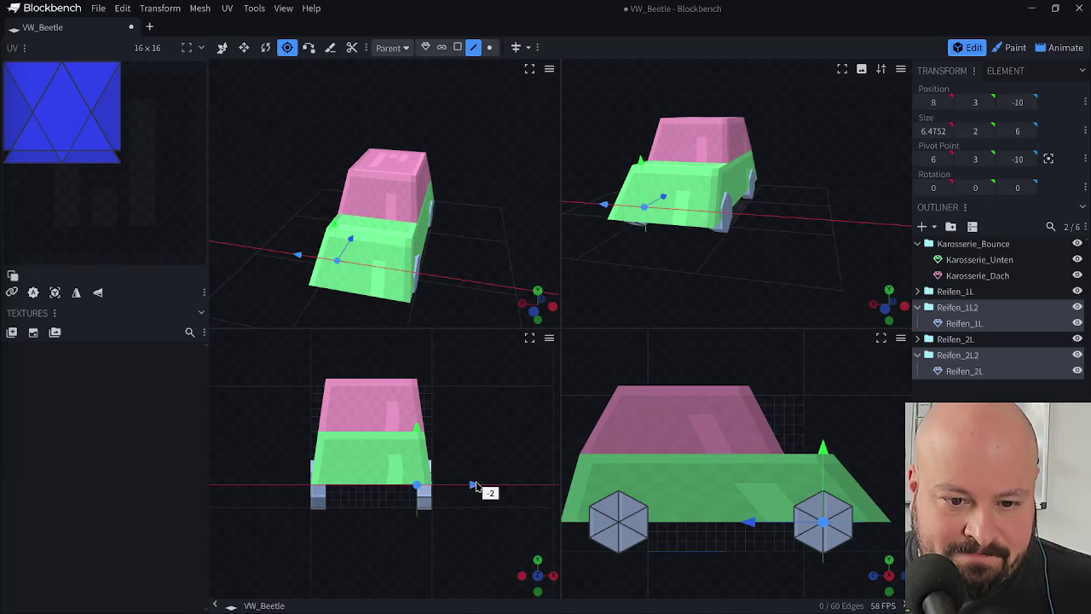
{"action": "key", "text": "v"}
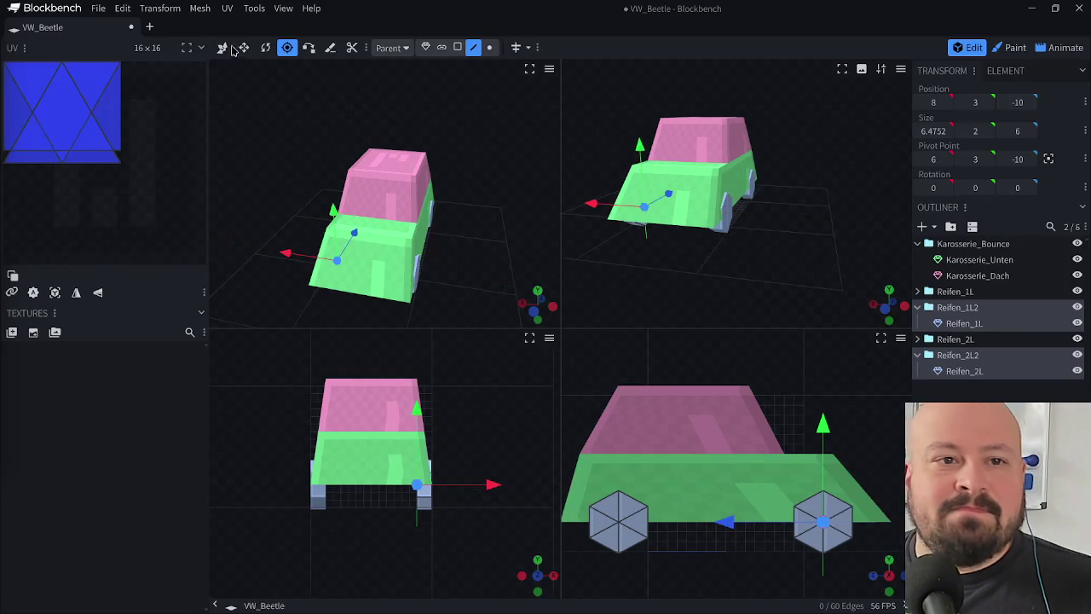
{"action": "key", "text": "Escape"}
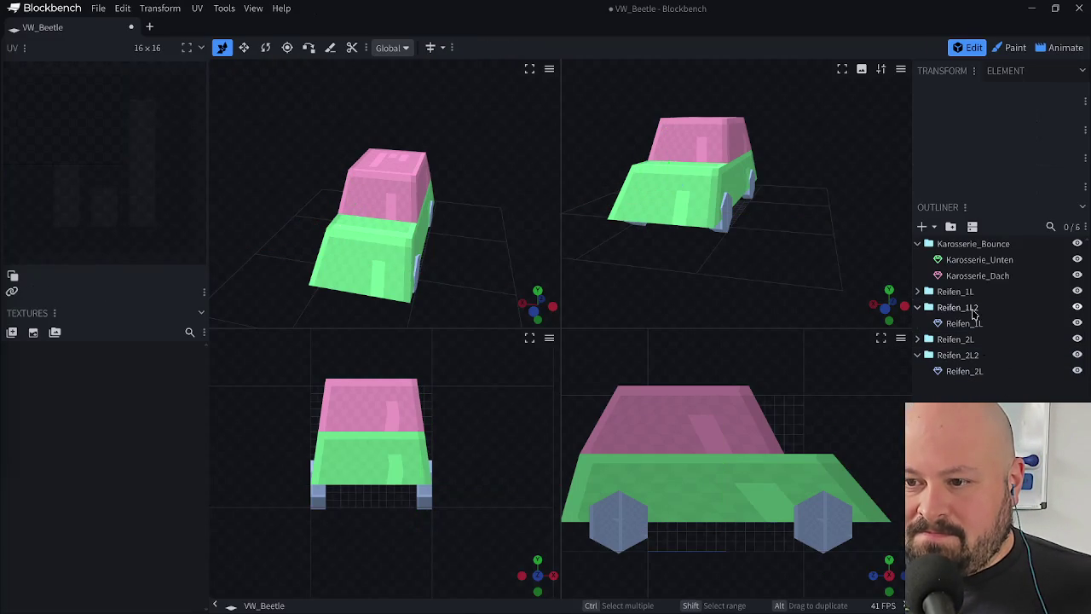
- Rename the duplicated front wheel group and its cube to Reifen_1R
{"action": "left_click", "coordinate": [973, 308]}
{"action": "double_click", "coordinate": [984, 308]}
{"action": "key", "text": "BackSpace"}
{"action": "key", "text": "BackSpace"}
{"action": "type", "text": "R"}
{"action": "left_click", "coordinate": [980, 324]}
{"action": "double_click", "coordinate": [980, 324]}
{"action": "key", "text": "BackSpace"}
{"action": "type", "text": "R"}
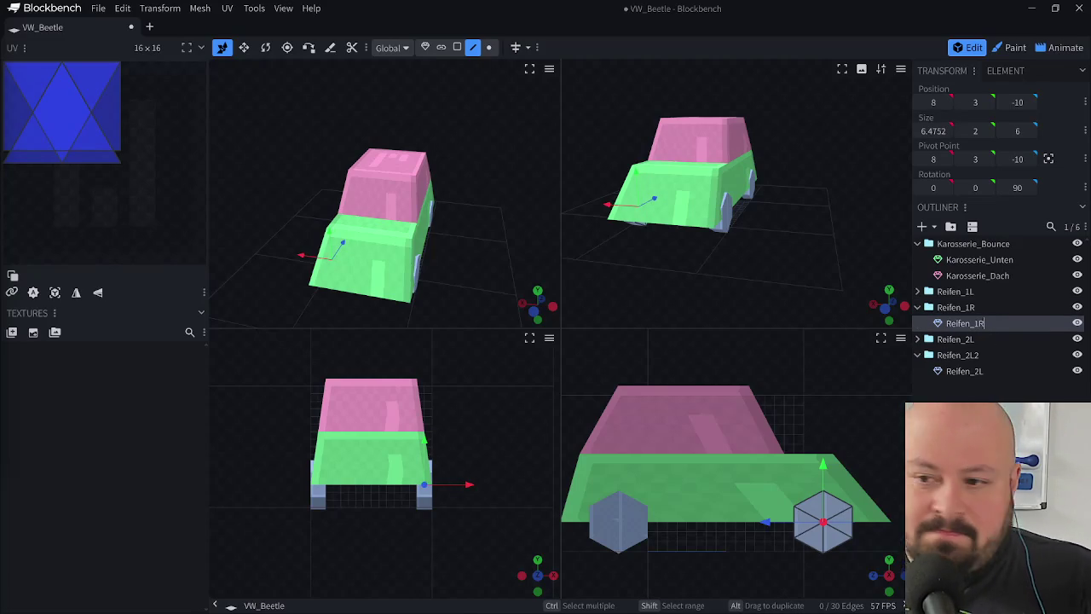
- Rename the duplicated rear wheel group and cube to Reifen_2R and save the VW_Beetle model
{"action": "left_click", "coordinate": [989, 354]}
{"action": "double_click", "coordinate": [990, 353]}
{"action": "key", "text": "BackSpace"}
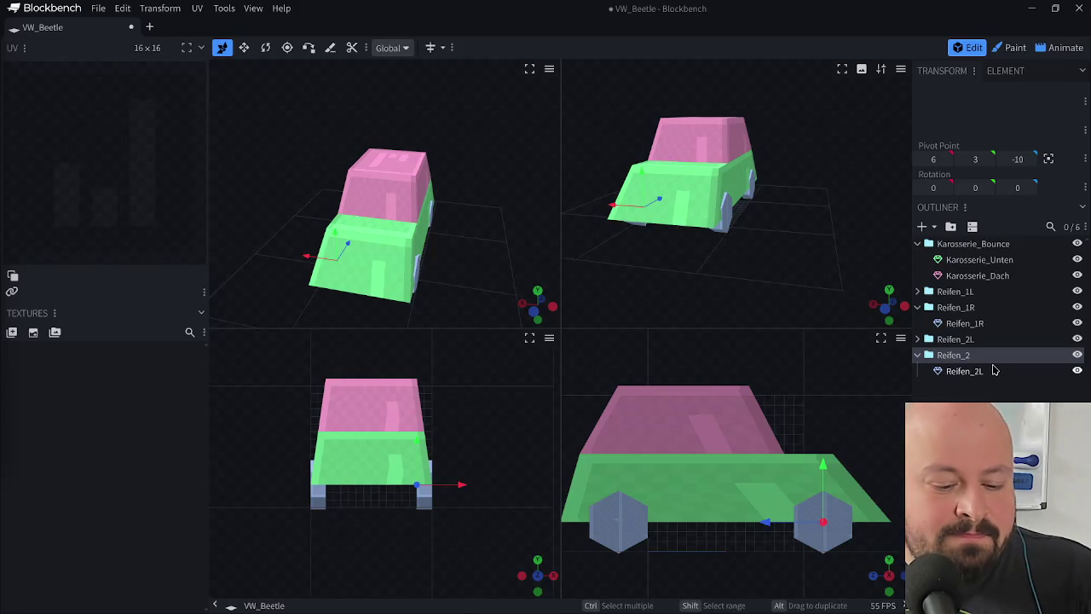
{"action": "type", "text": "R"}
{"action": "double_click", "coordinate": [991, 371]}
{"action": "key", "text": "BackSpace"}
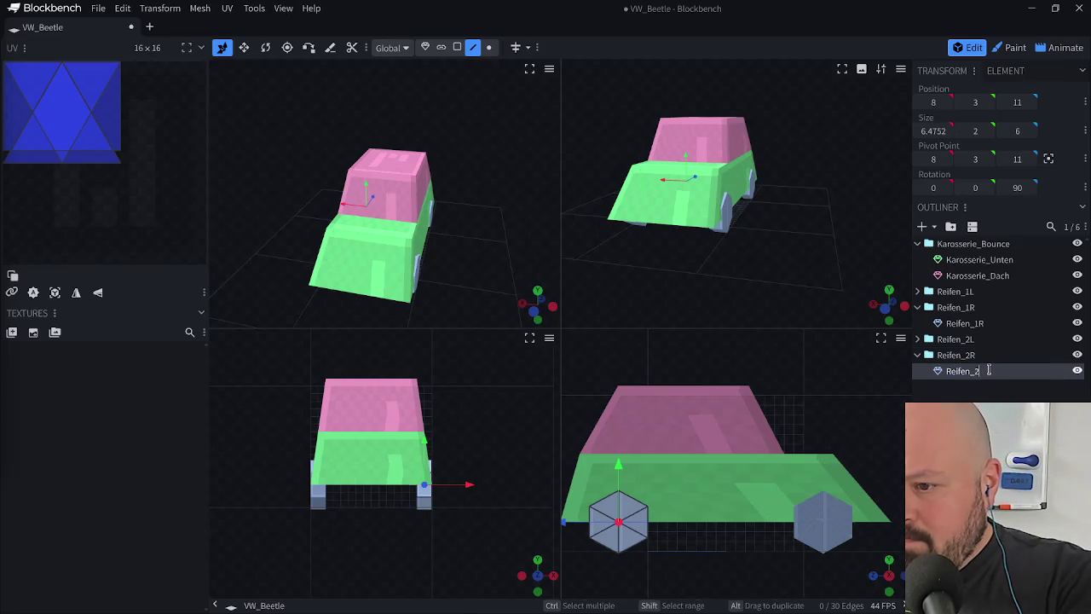
{"action": "type", "text": "R"}
{"action": "key", "text": "Return"}
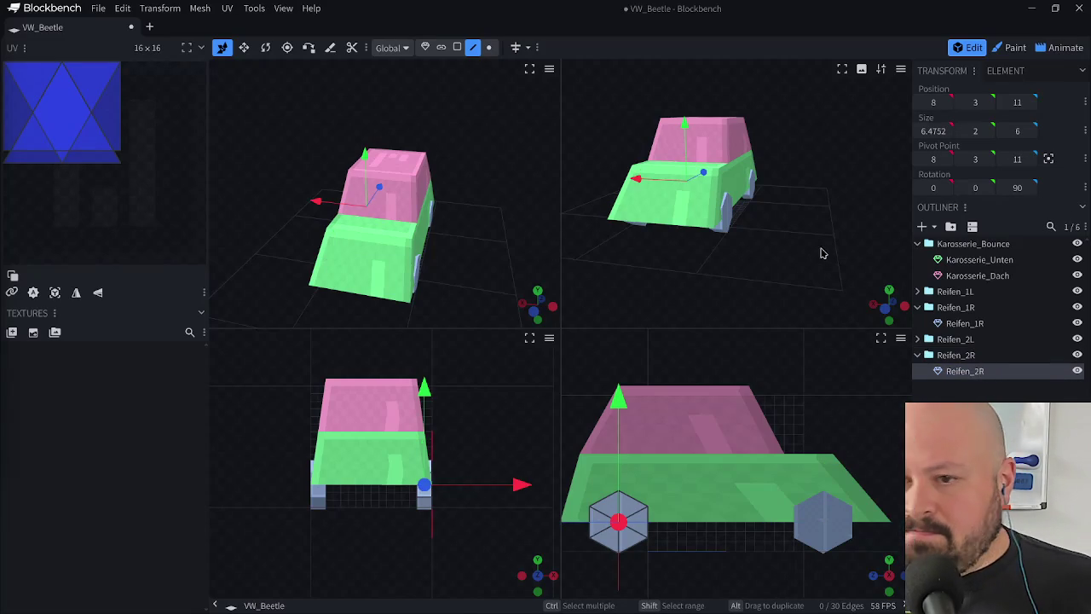
{"action": "key", "text": "ctrl+s"}
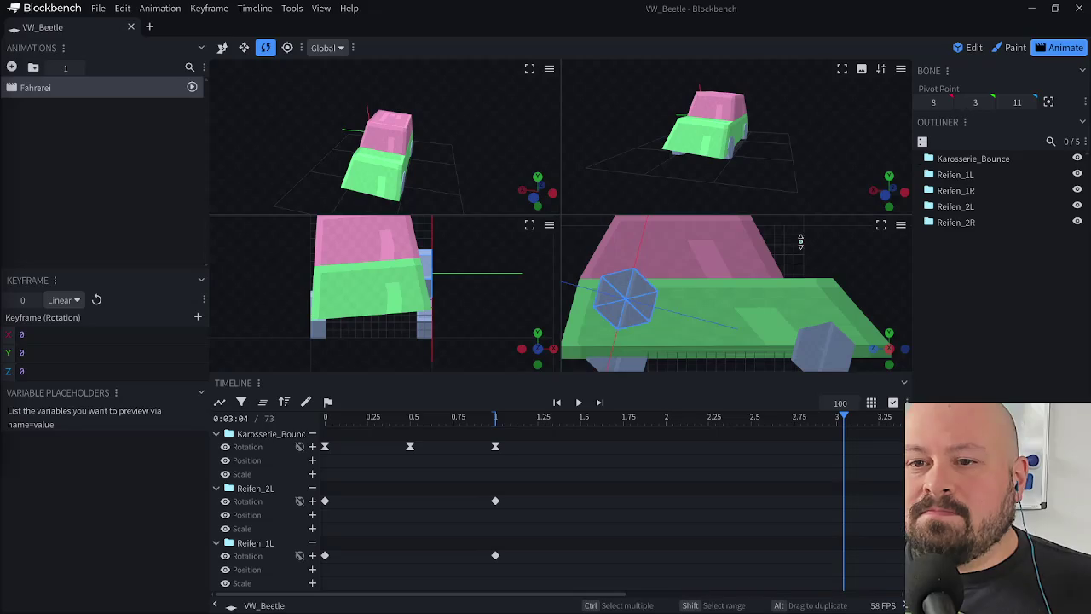
{"action": "left_click", "coordinate": [1061, 47]}
{"action": "mouse_move", "coordinate": [414, 418]}
{"action": "left_mouse_down"}
{"action": "mouse_move", "coordinate": [375, 419]}
{"action": "mouse_move", "coordinate": [831, 404]}
{"action": "mouse_move", "coordinate": [366, 414]}
{"action": "mouse_move", "coordinate": [313, 401]}
{"action": "mouse_move", "coordinate": [518, 416]}
{"action": "mouse_move", "coordinate": [316, 415]}
{"action": "left_mouse_up"}
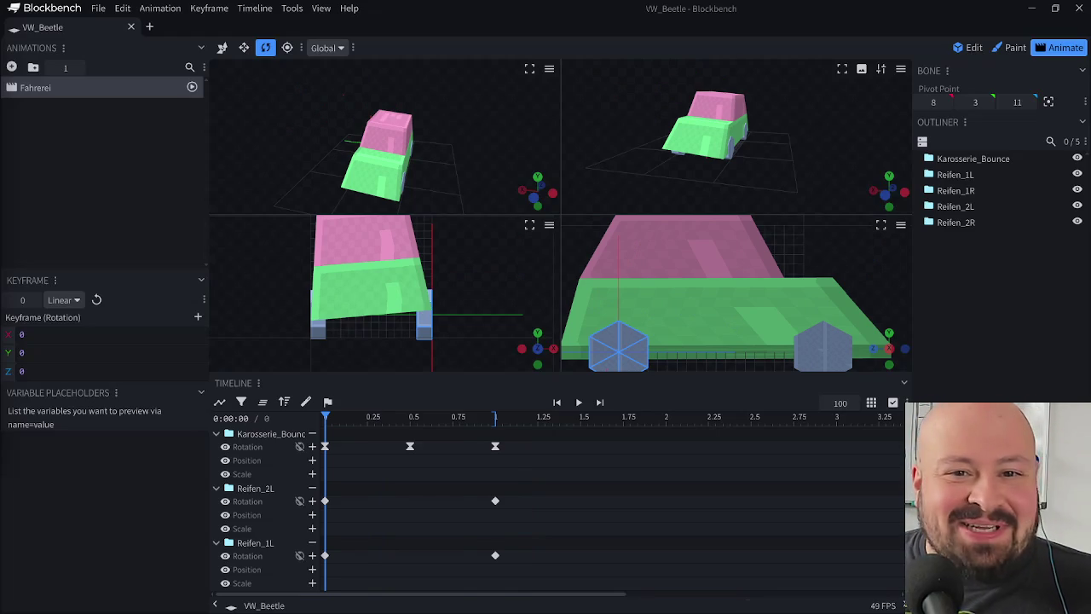
{"action": "left_click_drag", "start_coordinate": [338, 422], "coordinate": [830, 404]}
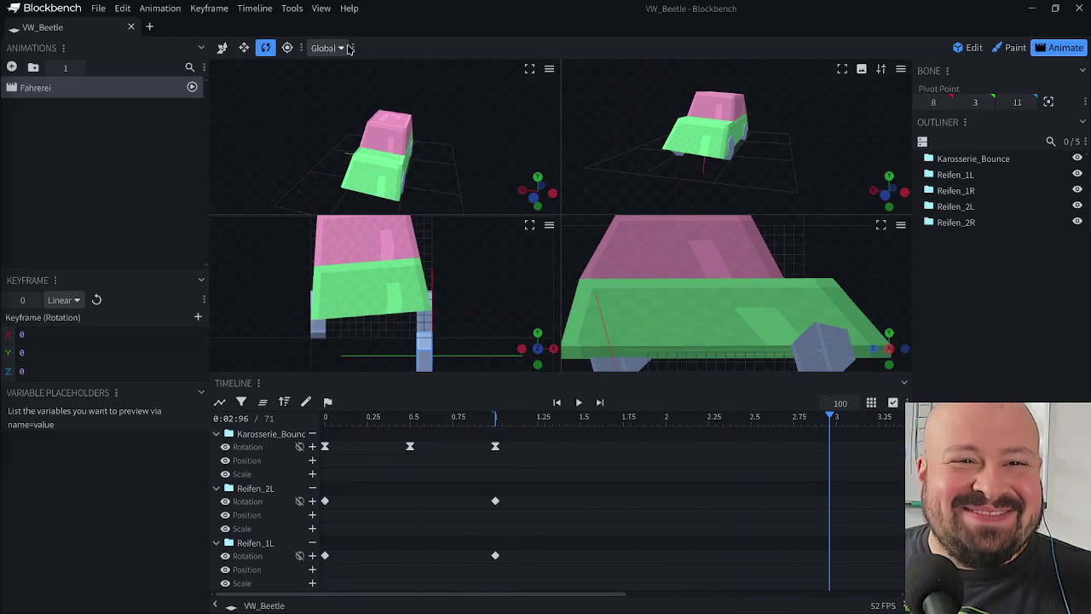
{"action": "left_click", "coordinate": [212, 10]}
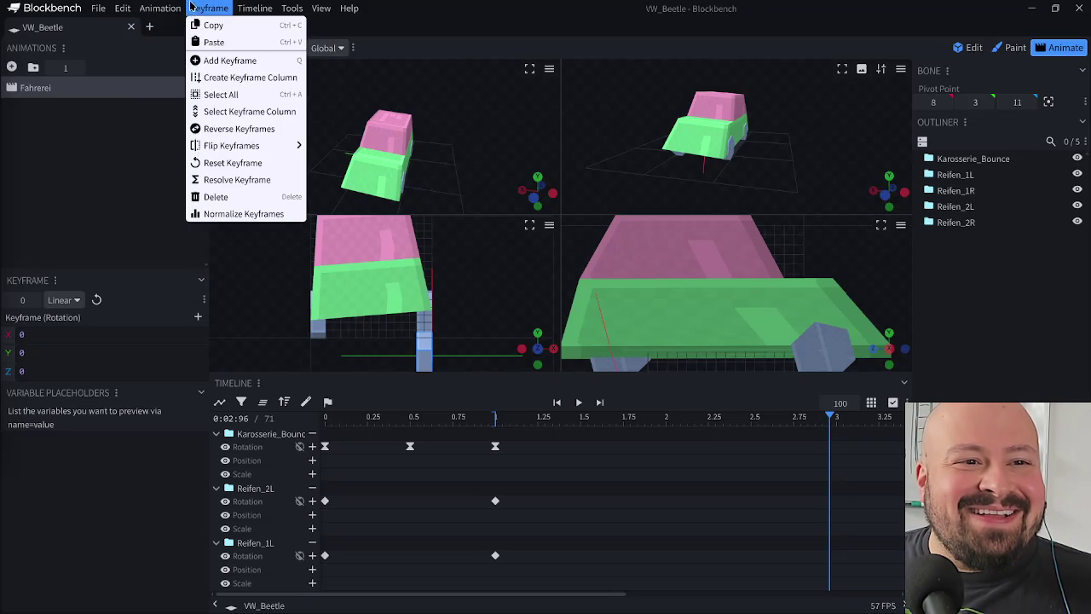
{"action": "mouse_move", "coordinate": [231, 146]}
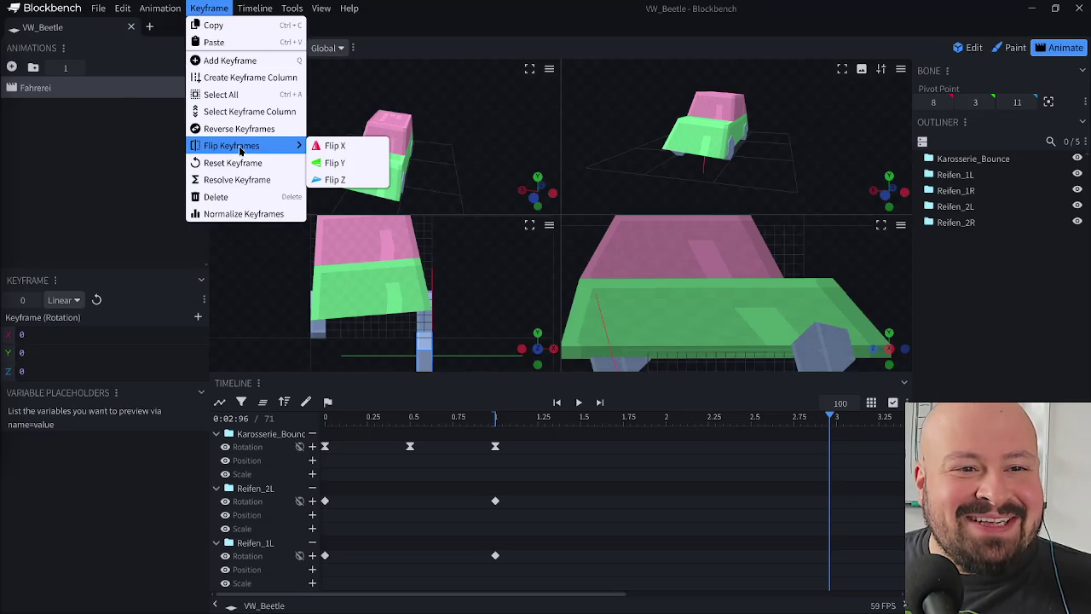
{"action": "left_click", "coordinate": [166, 30]}
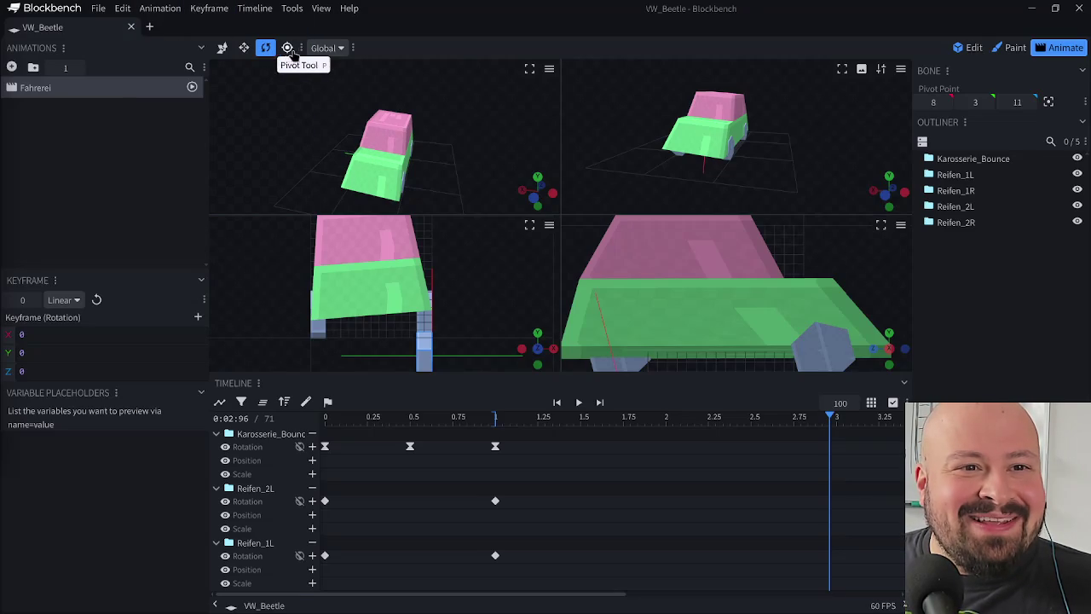
{"action": "left_click", "coordinate": [300, 50]}
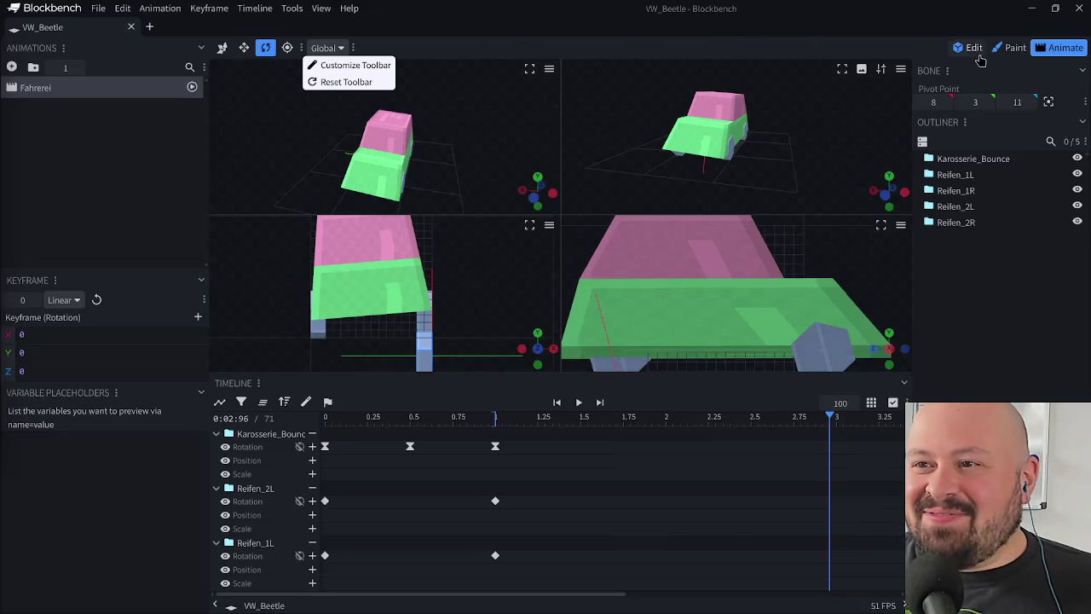
{"action": "left_click", "coordinate": [969, 48]}
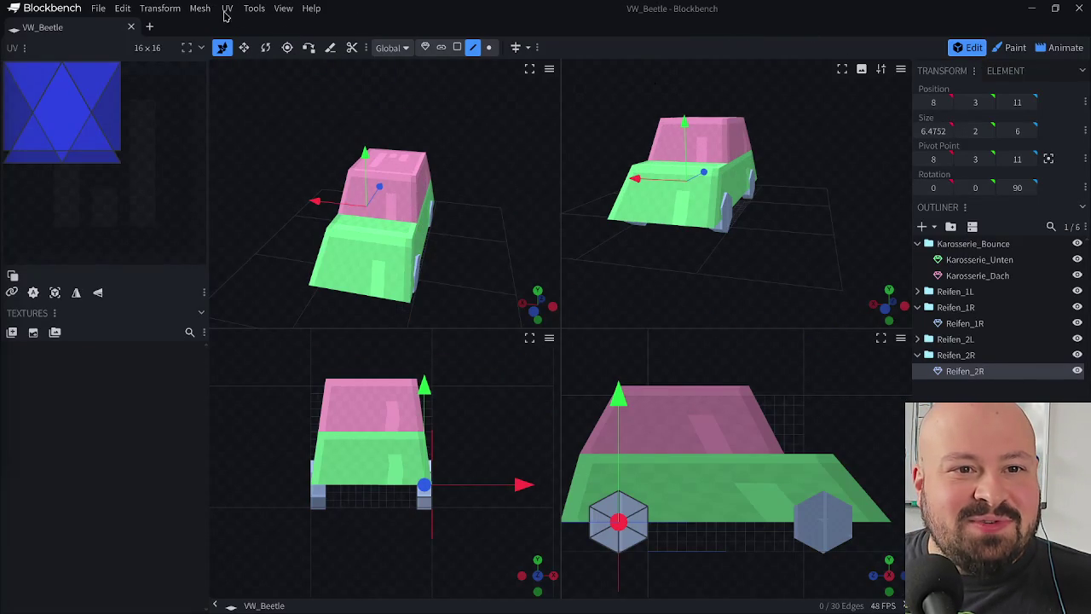
- After browsing the toolbar menus, set View > Split Screen to a single 3D viewport
{"action": "left_click", "coordinate": [365, 48]}
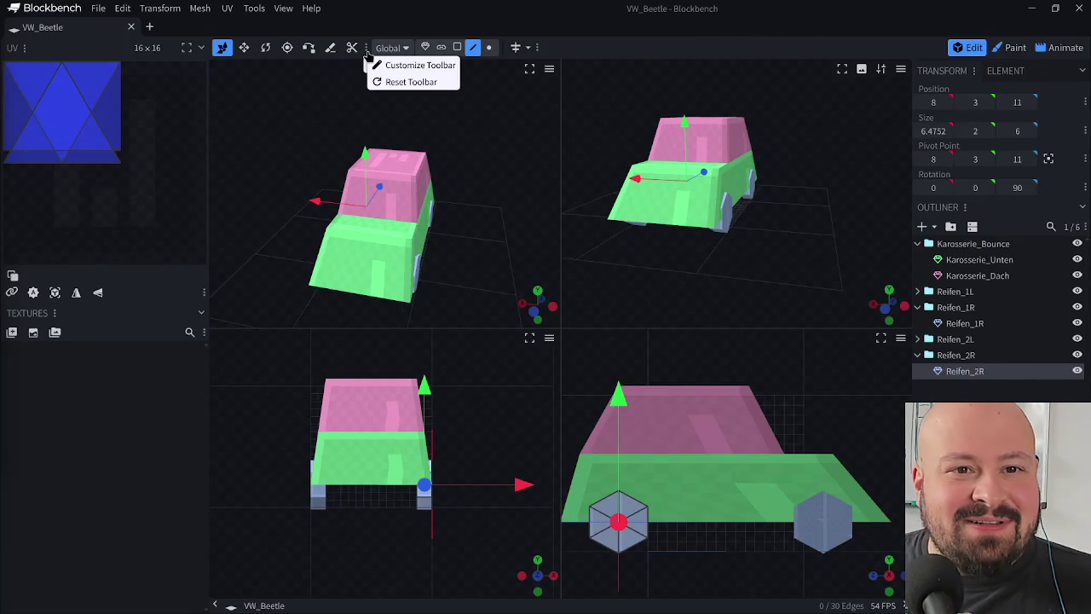
{"action": "left_click", "coordinate": [314, 90]}
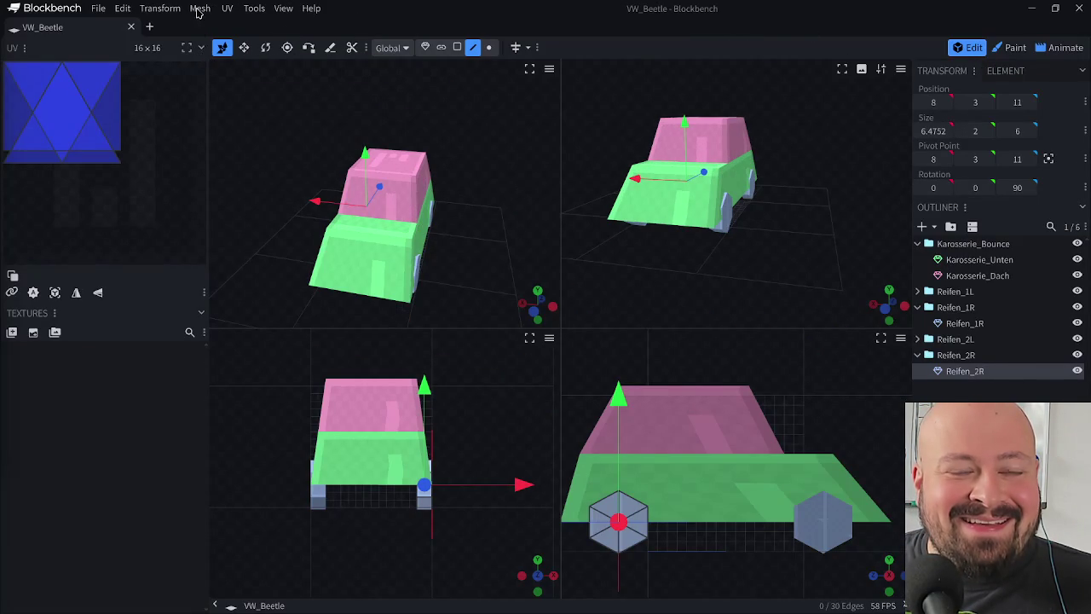
{"action": "left_click", "coordinate": [365, 48]}
{"action": "left_click", "coordinate": [537, 47]}
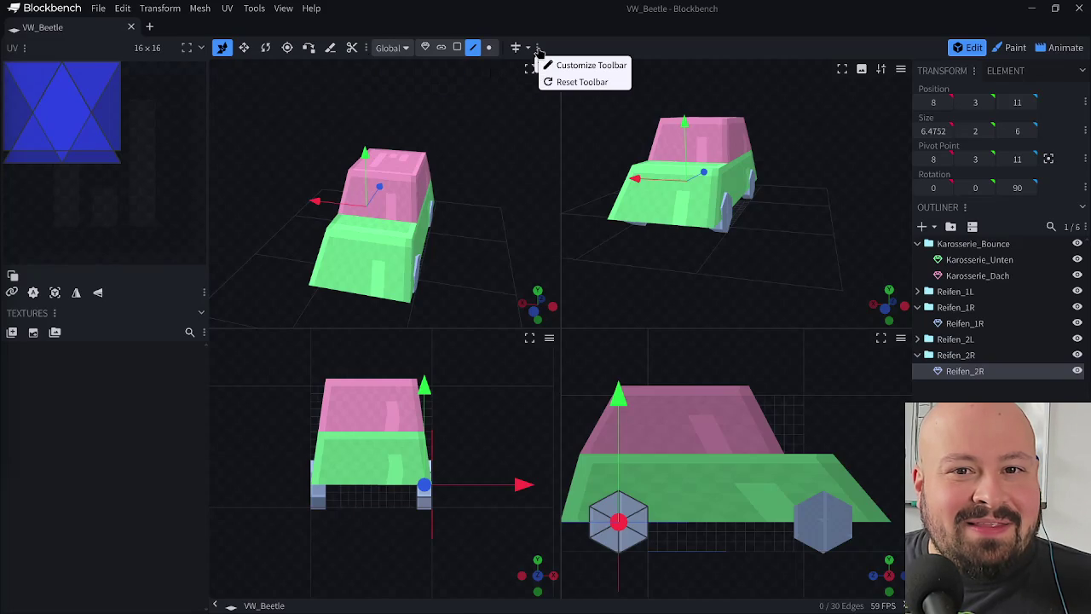
{"action": "left_click", "coordinate": [400, 69]}
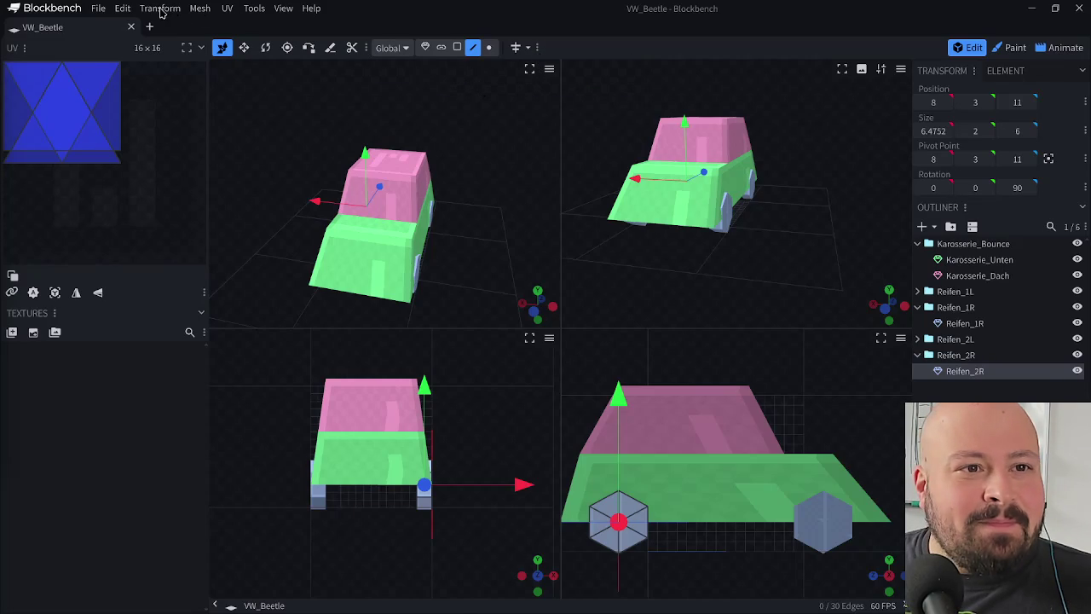
{"action": "left_click", "coordinate": [284, 10]}
{"action": "mouse_move", "coordinate": [310, 78]}
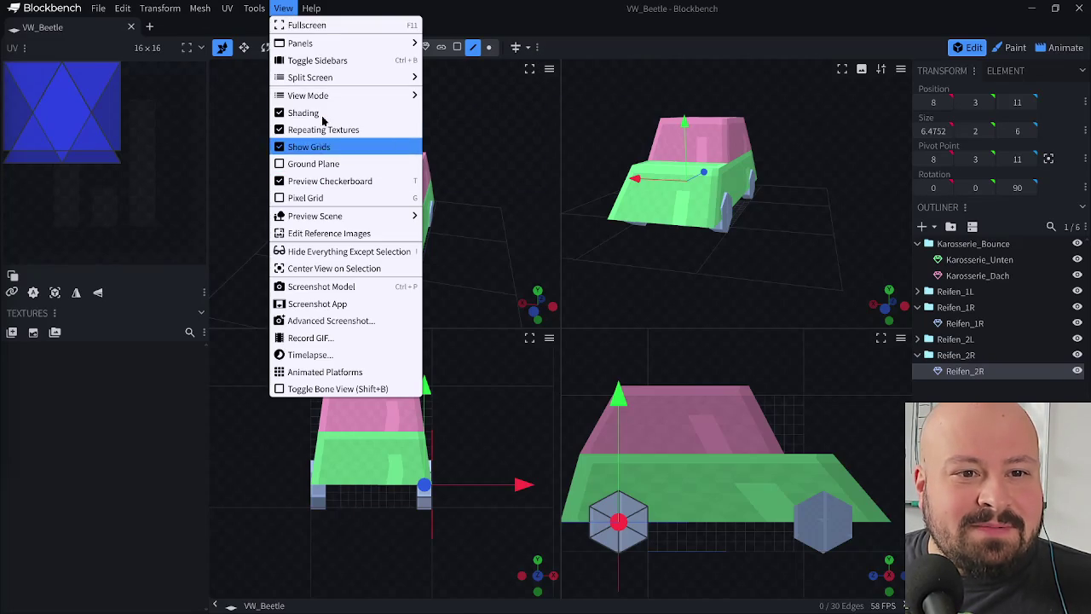
{"action": "left_click", "coordinate": [451, 77]}
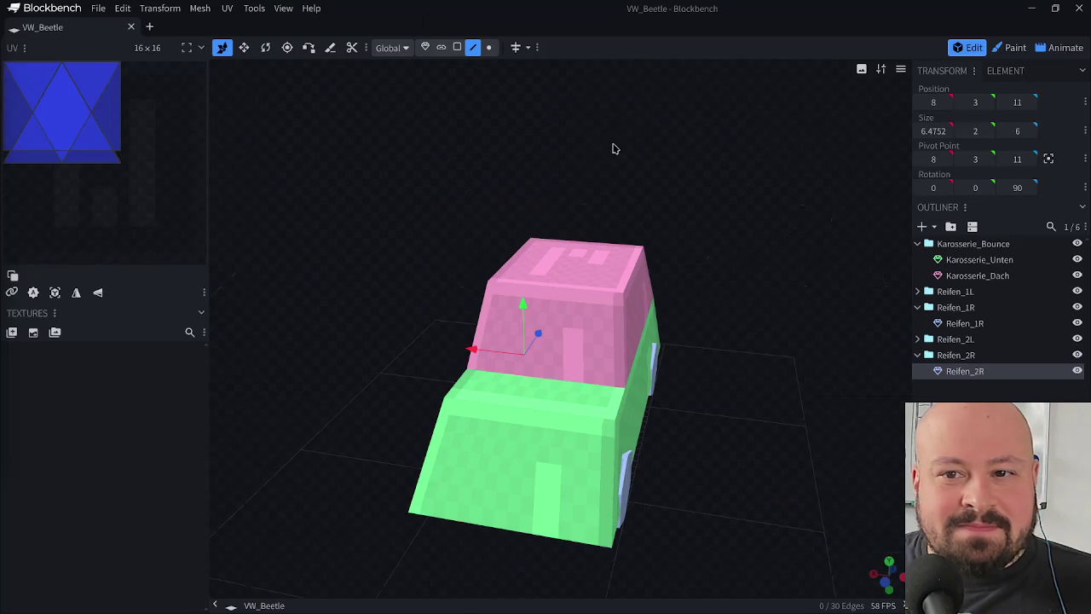
- Orbit and zoom the viewport to look down on the car toward its left side
{"action": "left_click_drag", "start_coordinate": [723, 341], "coordinate": [705, 370]}
{"action": "scroll", "coordinate": [723, 328], "scroll_direction": "up", "scroll_amount": 5}
{"action": "scroll", "coordinate": [728, 372], "scroll_direction": "down", "scroll_amount": 5}
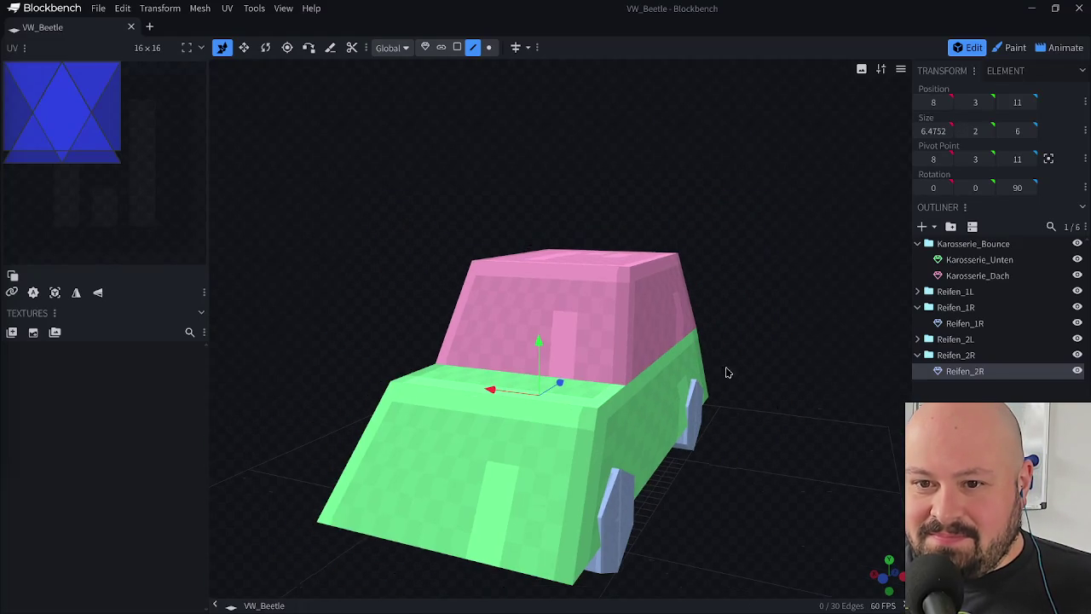
{"action": "scroll", "coordinate": [764, 279], "scroll_direction": "up", "scroll_amount": 2}
{"action": "scroll", "coordinate": [724, 358], "scroll_direction": "down", "scroll_amount": 2}
{"action": "scroll", "coordinate": [699, 352], "scroll_direction": "down", "scroll_amount": 2}
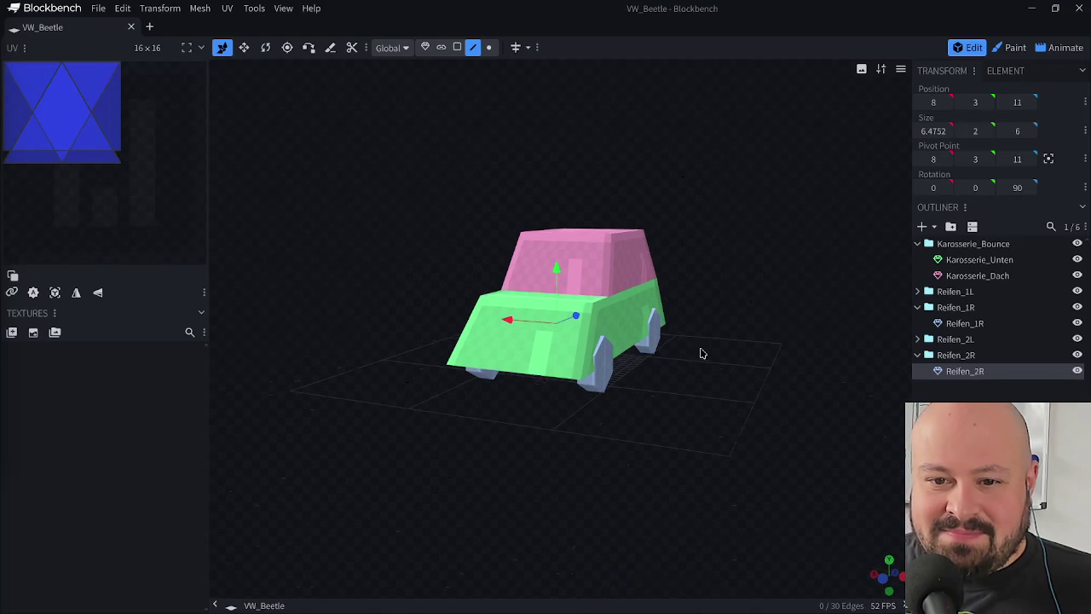
{"action": "left_click_drag", "start_coordinate": [699, 353], "coordinate": [696, 377]}
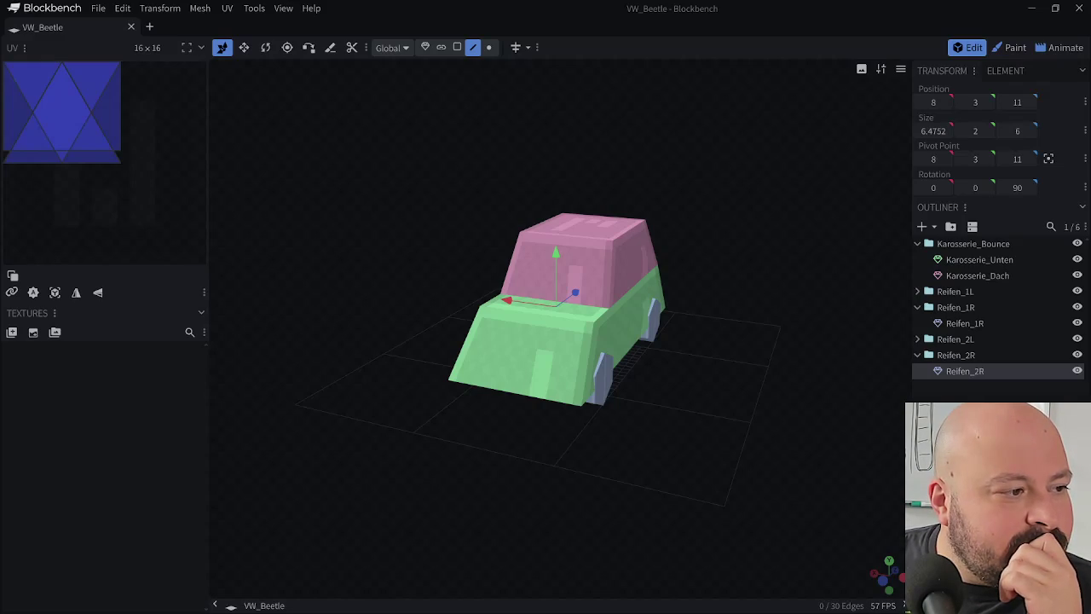
{"action": "left_click_drag", "start_coordinate": [316, 366], "coordinate": [331, 364]}
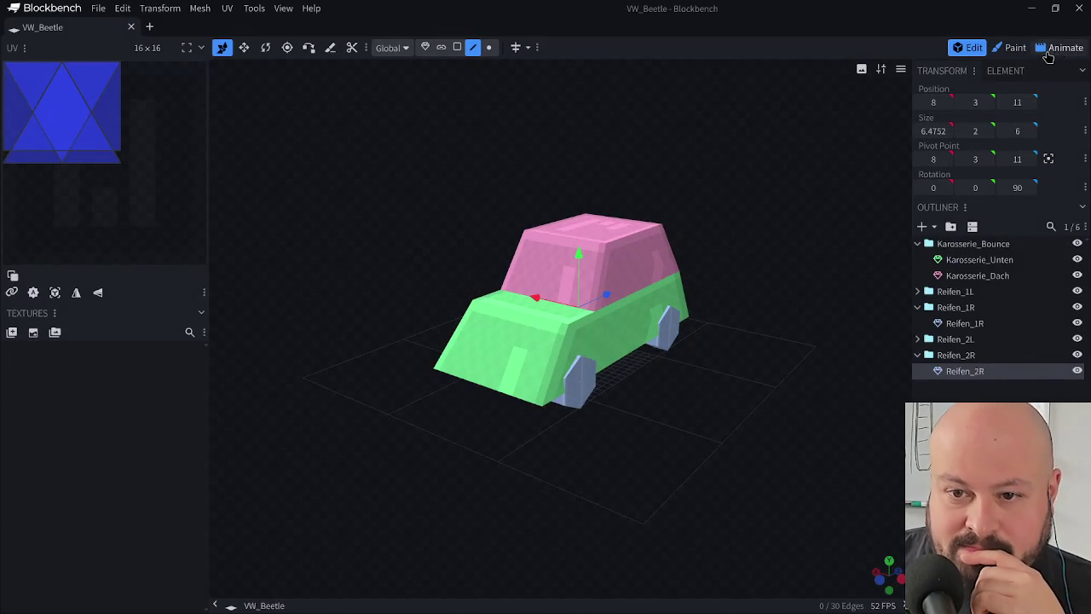
- Switch to Animate mode and rewind the Fahrerei timeline to its start
{"action": "left_click", "coordinate": [1059, 48]}
{"action": "left_click", "coordinate": [437, 423]}
{"action": "left_click", "coordinate": [556, 402]}
- Play the Fahrerei animation, zooming and orbiting to watch the car from behind, then stop it
{"action": "left_click", "coordinate": [578, 402]}
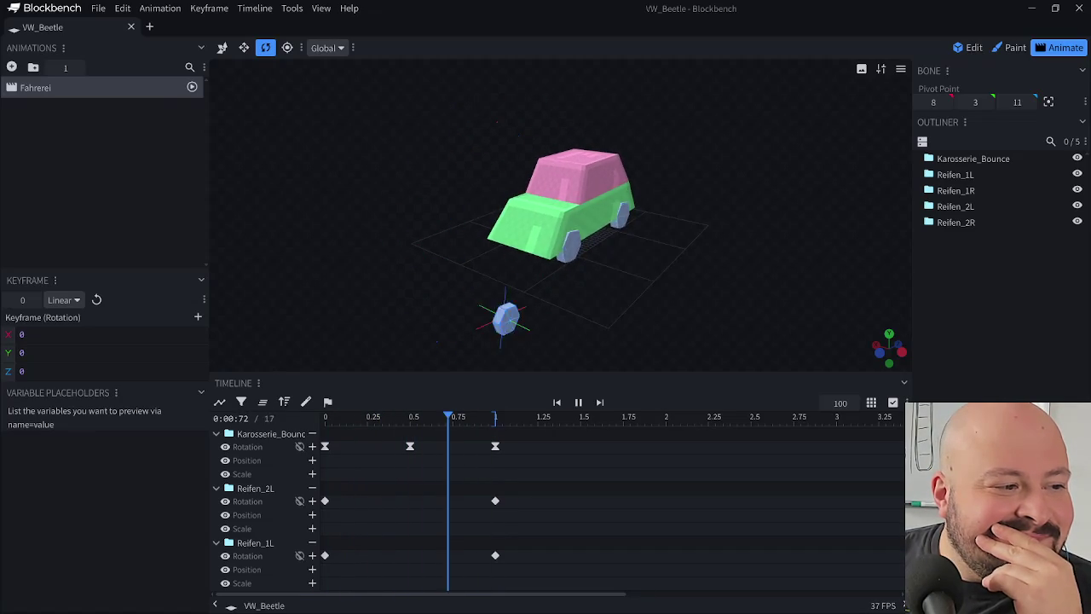
{"action": "scroll", "coordinate": [494, 253], "scroll_direction": "up", "scroll_amount": 1}
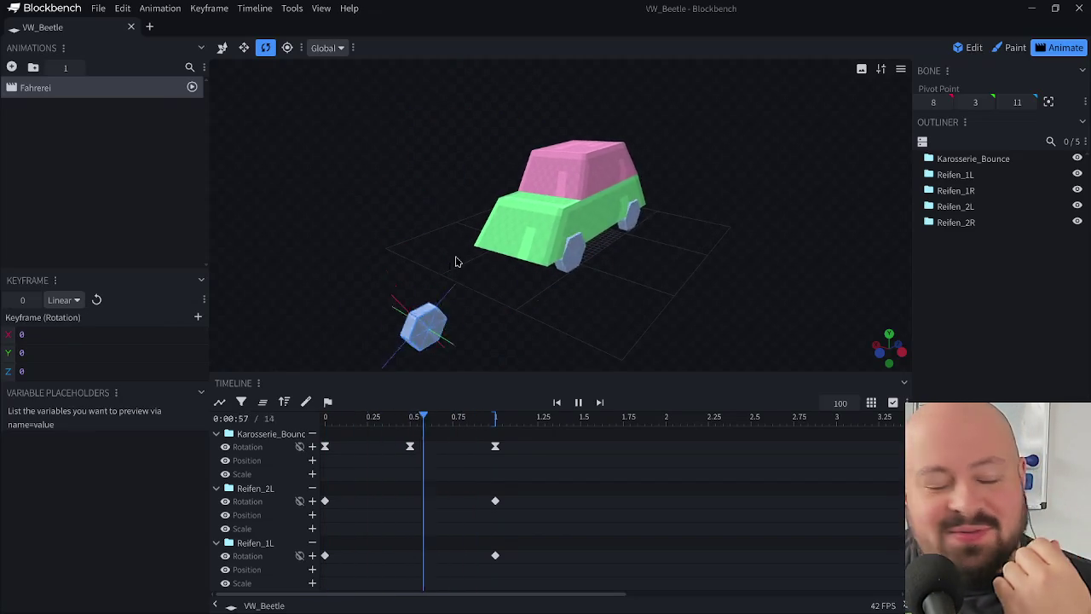
{"action": "mouse_move", "coordinate": [364, 297]}
{"action": "left_mouse_down"}
{"action": "mouse_move", "coordinate": [521, 299]}
{"action": "mouse_move", "coordinate": [597, 273]}
{"action": "mouse_move", "coordinate": [490, 270]}
{"action": "mouse_move", "coordinate": [638, 268]}
{"action": "mouse_move", "coordinate": [445, 265]}
{"action": "mouse_move", "coordinate": [623, 271]}
{"action": "mouse_move", "coordinate": [455, 281]}
{"action": "mouse_move", "coordinate": [501, 275]}
{"action": "left_mouse_up"}
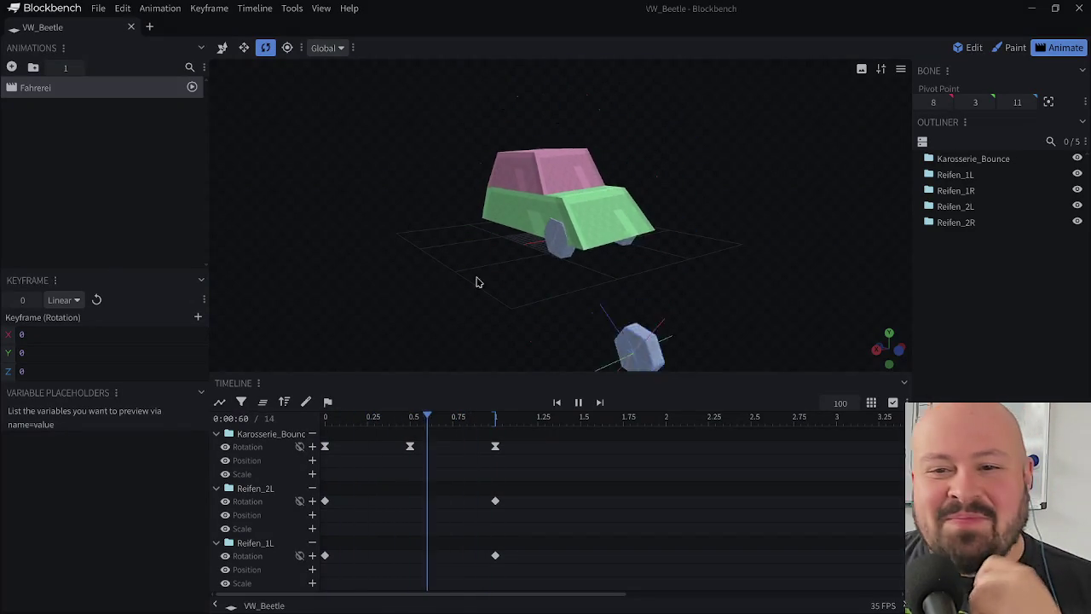
{"action": "key", "text": "space"}
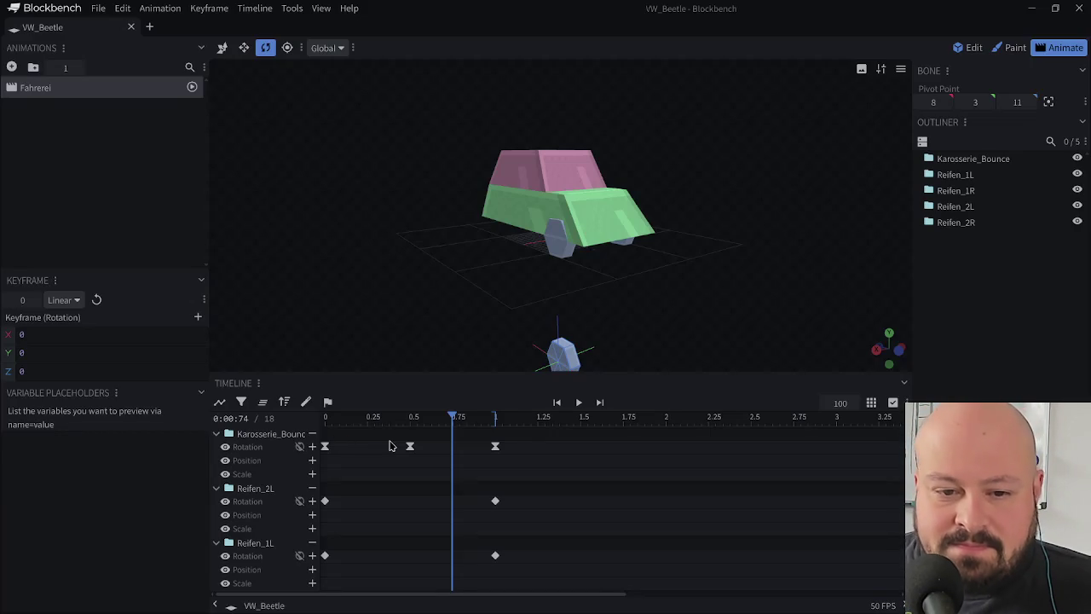
- Drag the playhead back to frame 0 and return to Edit mode
{"action": "left_click_drag", "start_coordinate": [451, 417], "coordinate": [323, 417]}
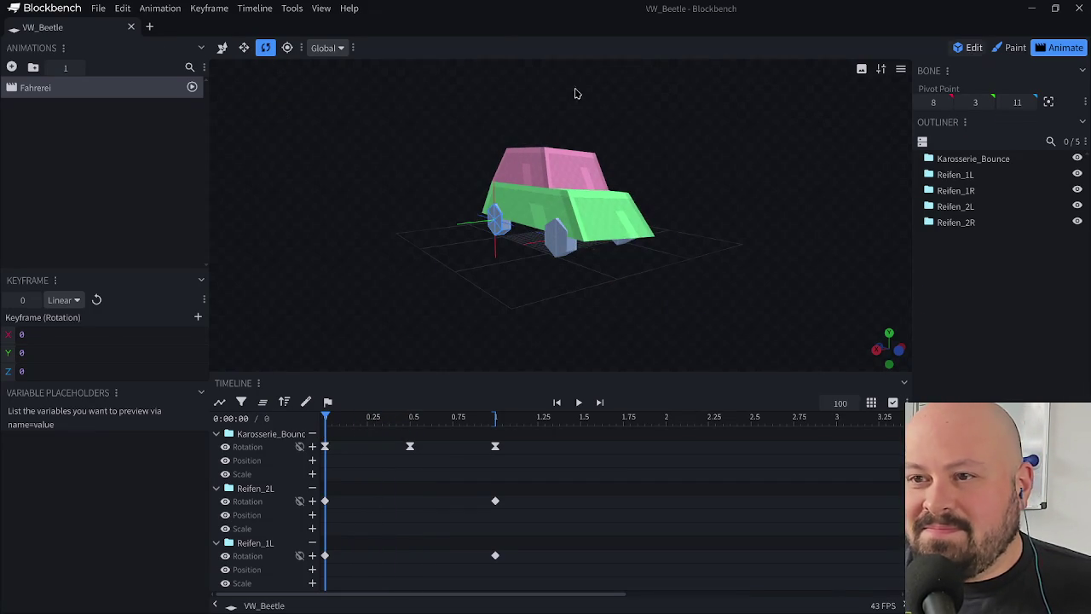
{"action": "key", "text": "1"}
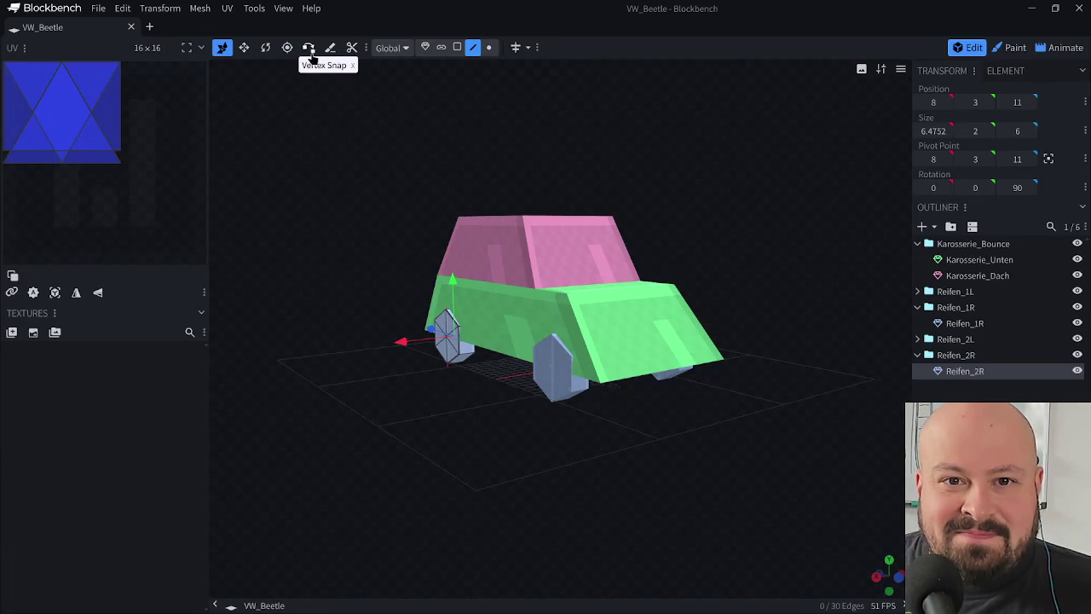
- In an exact side view, move Reifen_2R's pivot onto the wheel's centre
{"action": "left_click", "coordinate": [287, 46]}
{"action": "key", "text": "KP_3"}
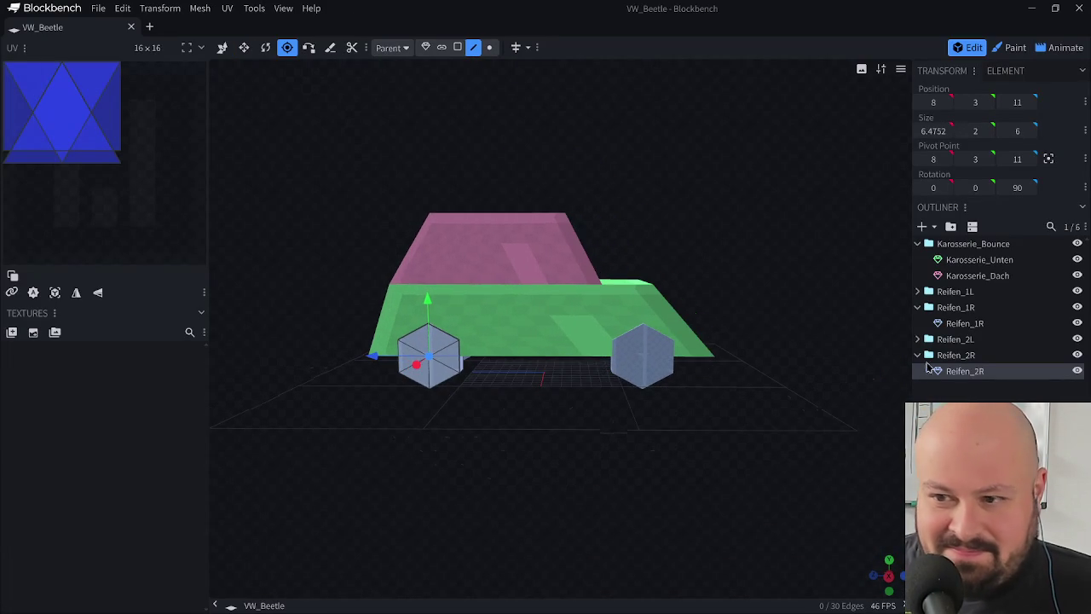
{"action": "left_click", "coordinate": [971, 356]}
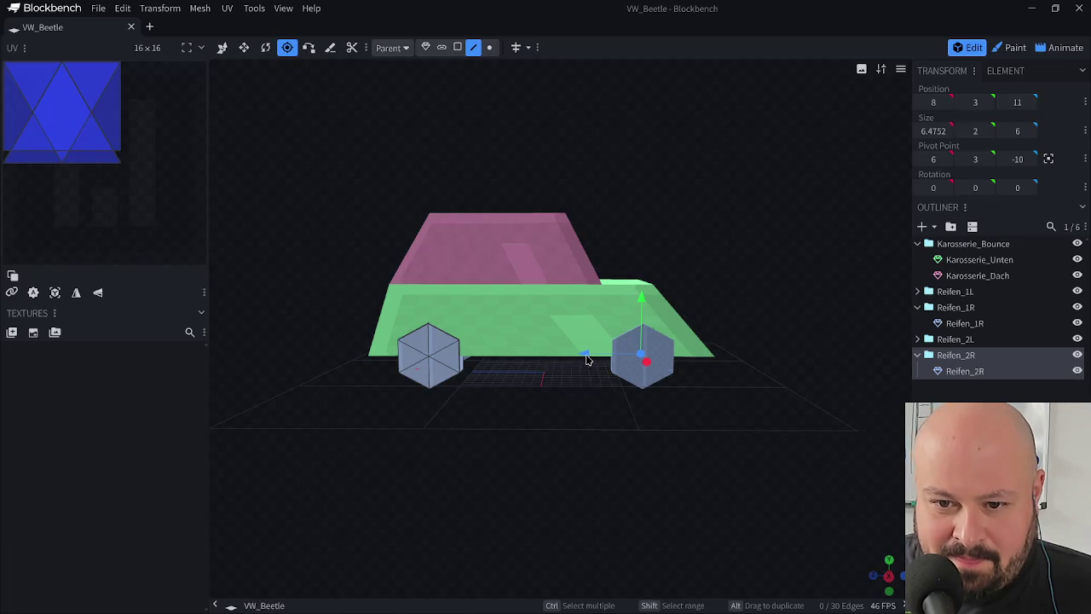
{"action": "mouse_move", "coordinate": [588, 358]}
{"action": "left_mouse_down"}
{"action": "mouse_move", "coordinate": [385, 368]}
{"action": "mouse_move", "coordinate": [467, 427]}
{"action": "left_mouse_up"}
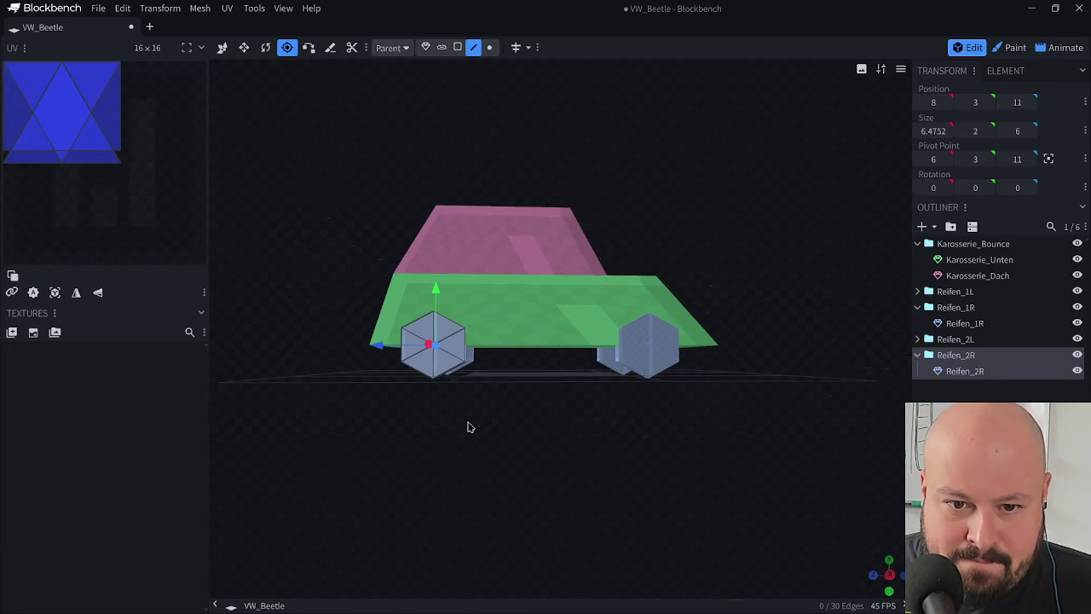
- Switch to a four-viewport layout and inspect the Reifen_2L, Reifen_2R and Reifen_1R groups
{"action": "left_click", "coordinate": [256, 8]}
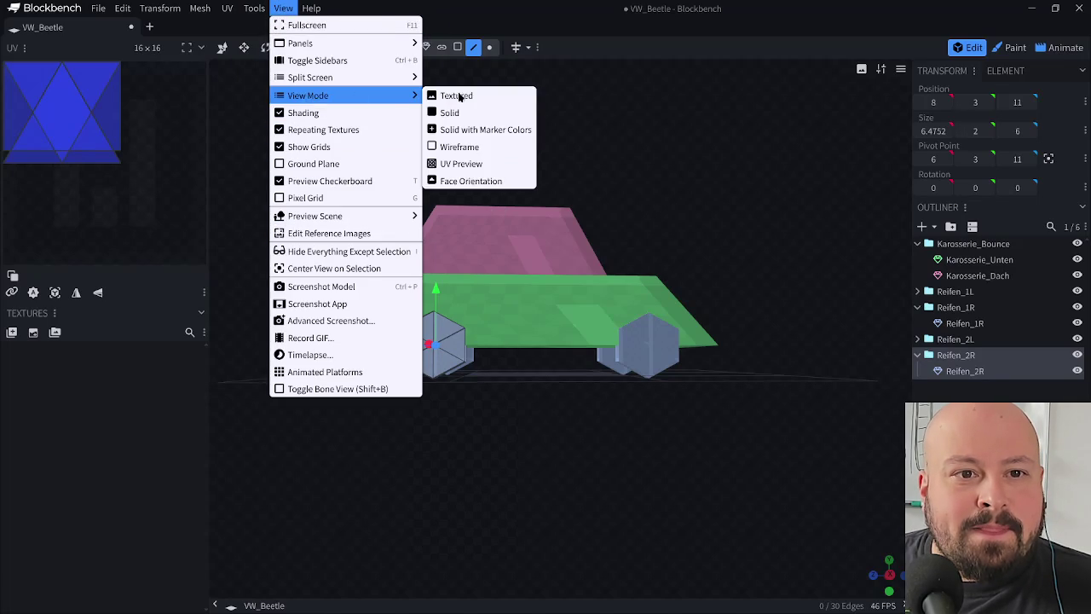
{"action": "mouse_move", "coordinate": [309, 78]}
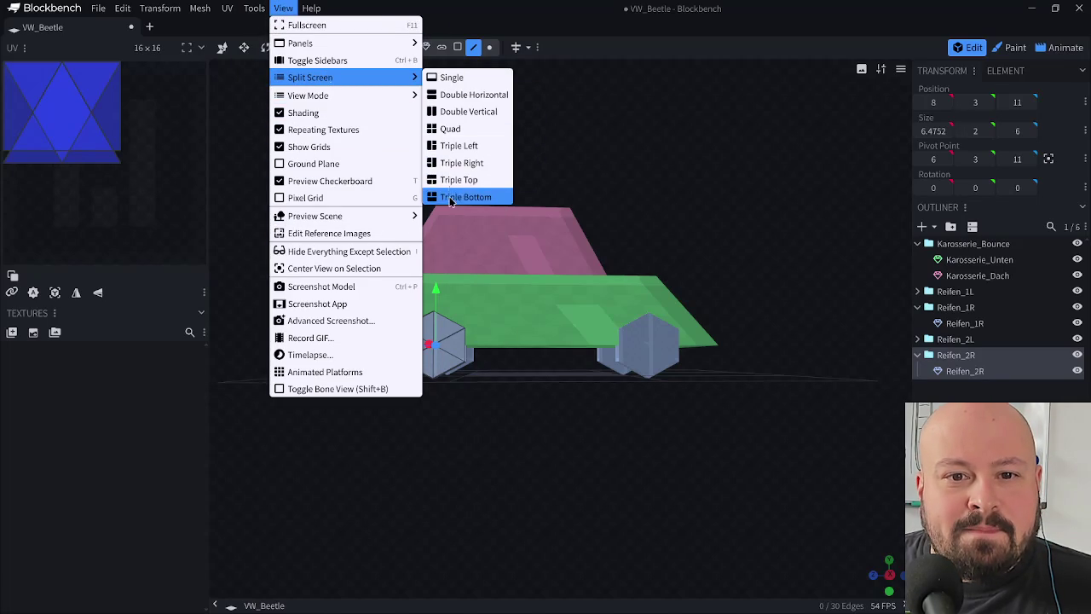
{"action": "left_click", "coordinate": [449, 128]}
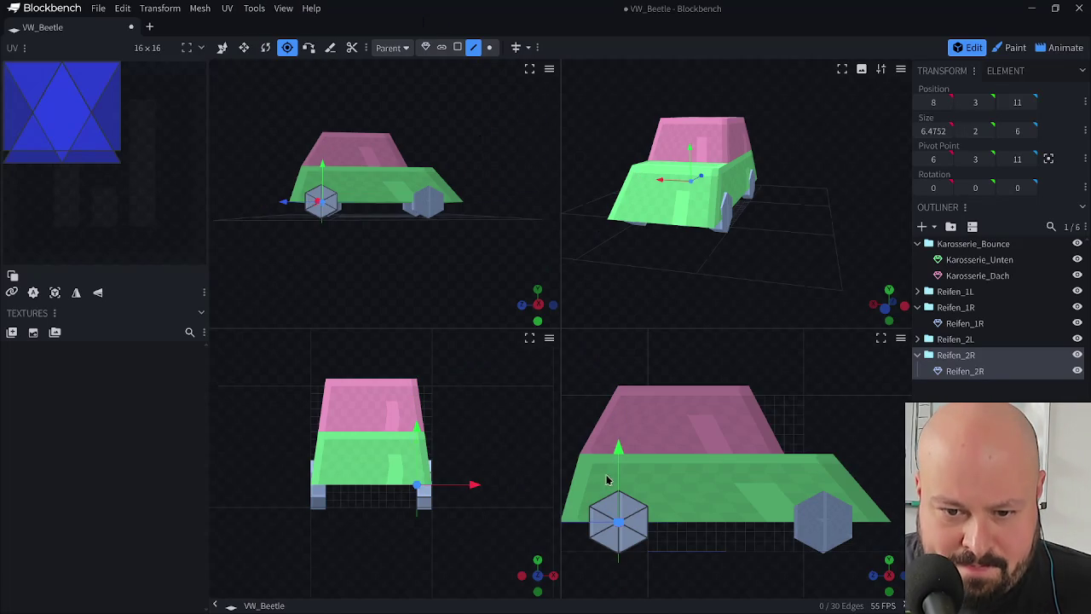
{"action": "mouse_move", "coordinate": [730, 236]}
{"action": "left_mouse_down"}
{"action": "mouse_move", "coordinate": [755, 288]}
{"action": "mouse_move", "coordinate": [961, 362]}
{"action": "left_mouse_up"}
{"action": "left_click", "coordinate": [976, 341]}
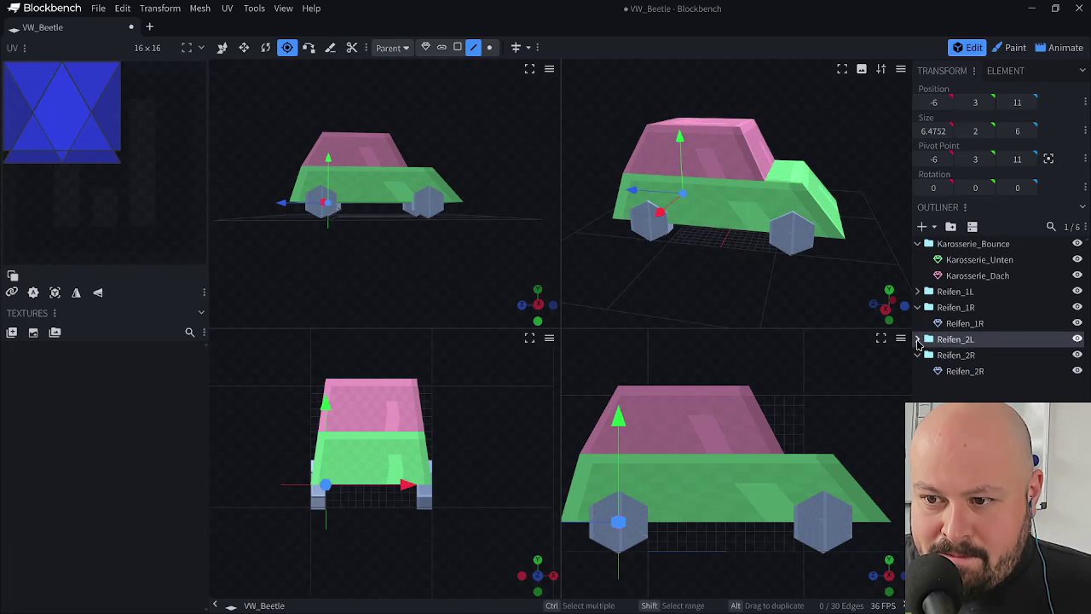
{"action": "left_click", "coordinate": [970, 360]}
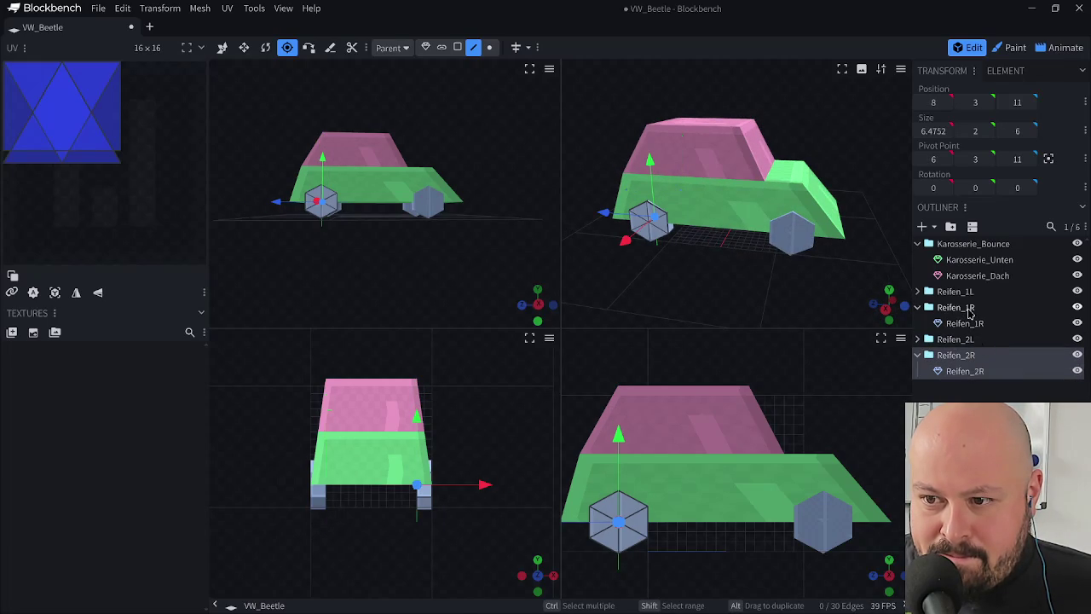
{"action": "left_click", "coordinate": [969, 309]}
- From a lower side angle, check each wheel group Reifen_1L, 1R, 2L and 2R
{"action": "mouse_move", "coordinate": [825, 295]}
{"action": "left_mouse_down"}
{"action": "mouse_move", "coordinate": [809, 259]}
{"action": "mouse_move", "coordinate": [855, 282]}
{"action": "mouse_move", "coordinate": [828, 298]}
{"action": "mouse_move", "coordinate": [784, 280]}
{"action": "left_mouse_up"}
{"action": "left_click", "coordinate": [956, 292]}
{"action": "left_click", "coordinate": [946, 307]}
{"action": "left_click", "coordinate": [969, 339]}
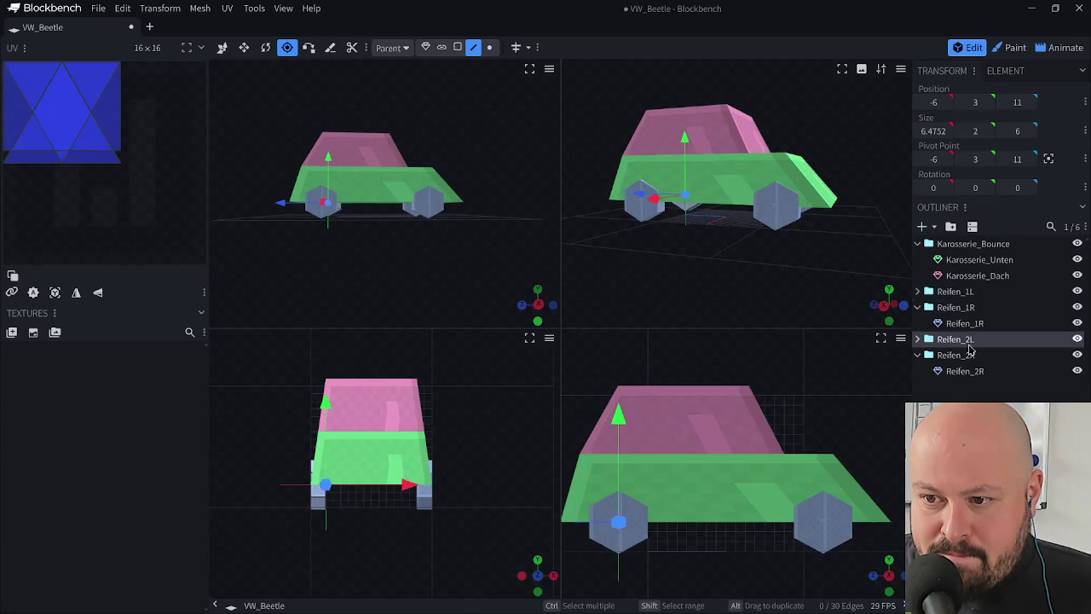
{"action": "left_click", "coordinate": [966, 358]}
{"action": "left_click", "coordinate": [968, 341]}
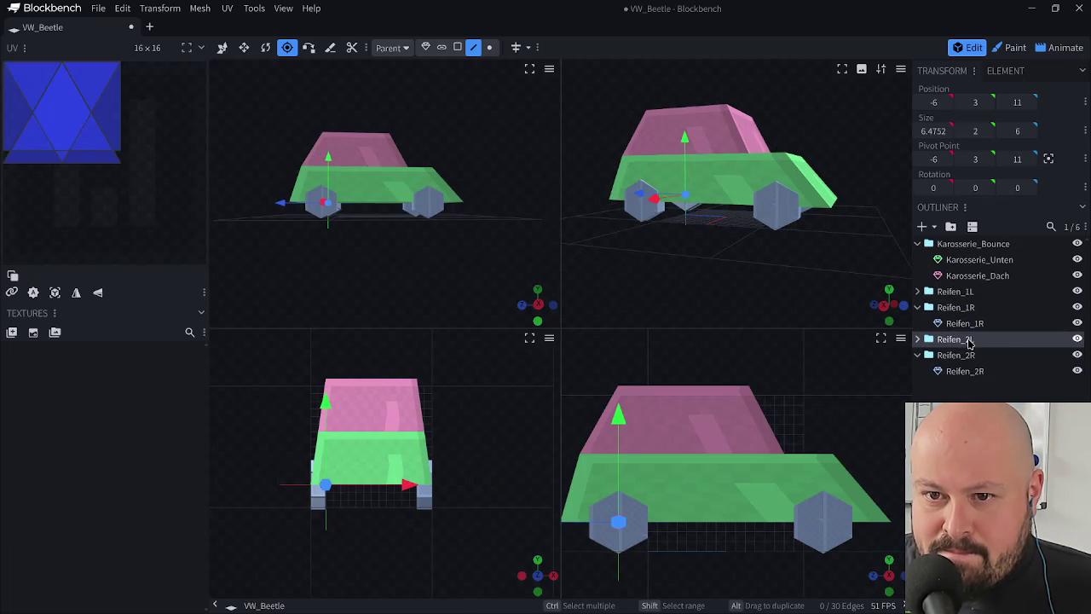
{"action": "left_click", "coordinate": [901, 305]}
{"action": "left_click", "coordinate": [962, 358]}
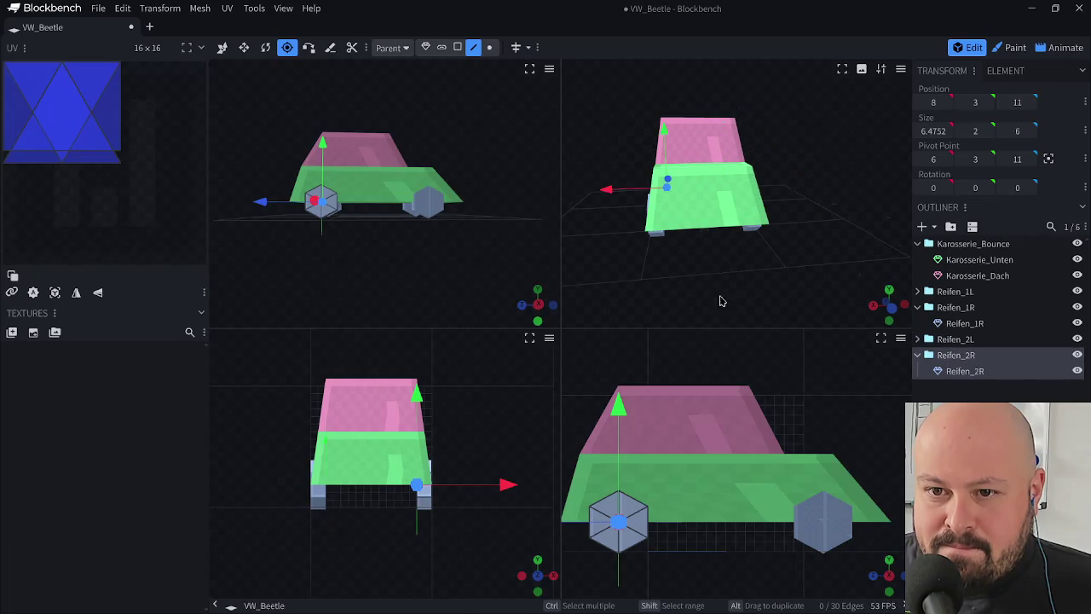
{"action": "left_click_drag", "start_coordinate": [719, 299], "coordinate": [782, 297]}
- Save the car model and switch to Animate mode
{"action": "key", "text": "ctrl+s"}
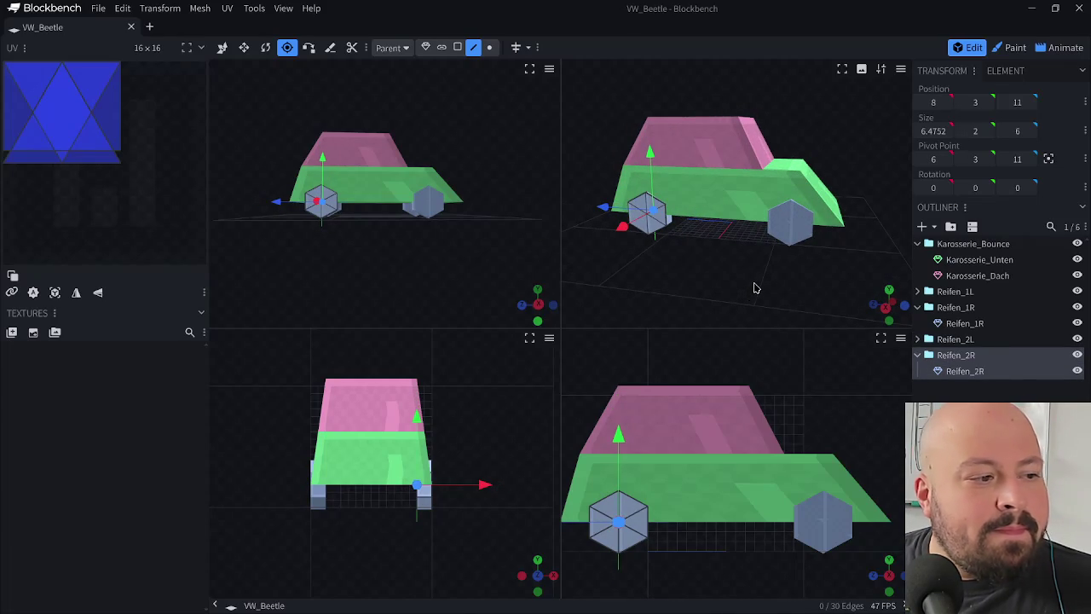
{"action": "mouse_move", "coordinate": [762, 270]}
{"action": "left_mouse_down"}
{"action": "mouse_move", "coordinate": [753, 200]}
{"action": "mouse_move", "coordinate": [755, 246]}
{"action": "mouse_move", "coordinate": [827, 342]}
{"action": "left_mouse_up"}
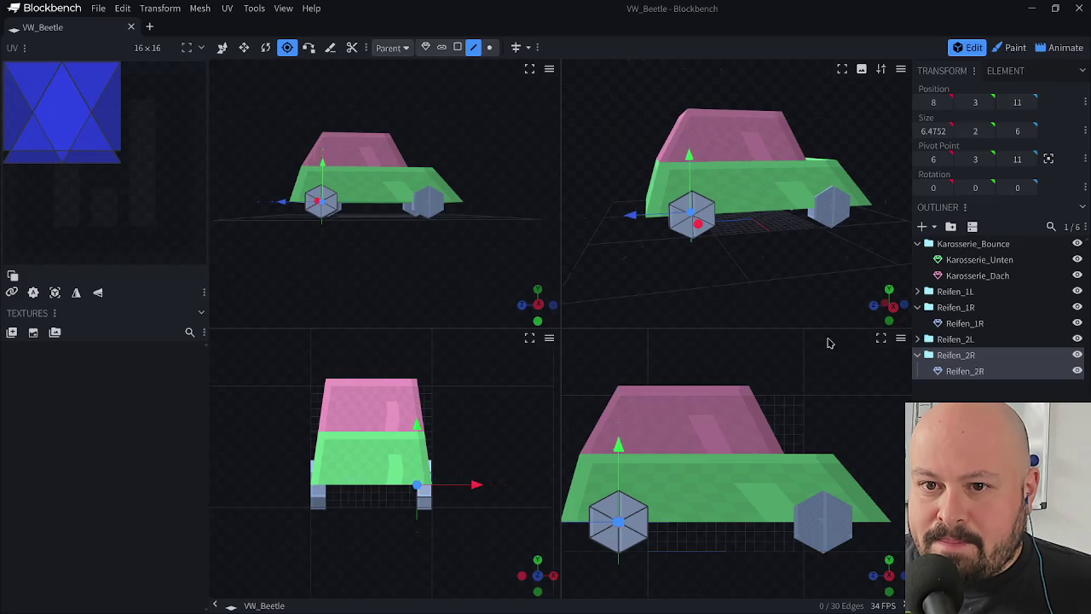
{"action": "key", "text": "ctrl+4"}
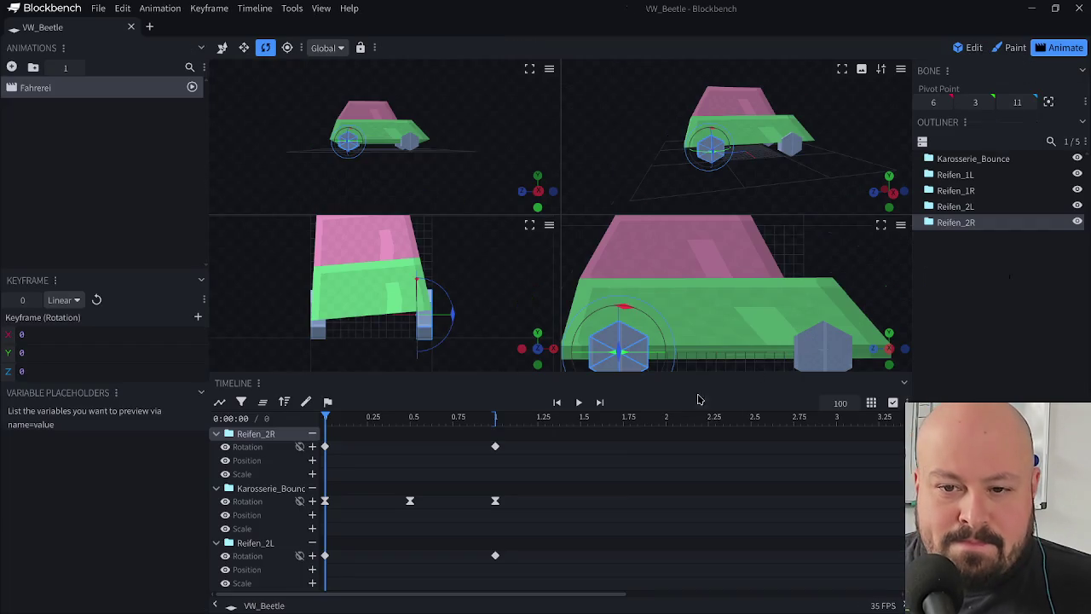
- Play the Fahrerei animation to watch the wheels turn in place under the bouncing car
{"action": "key", "text": "space"}
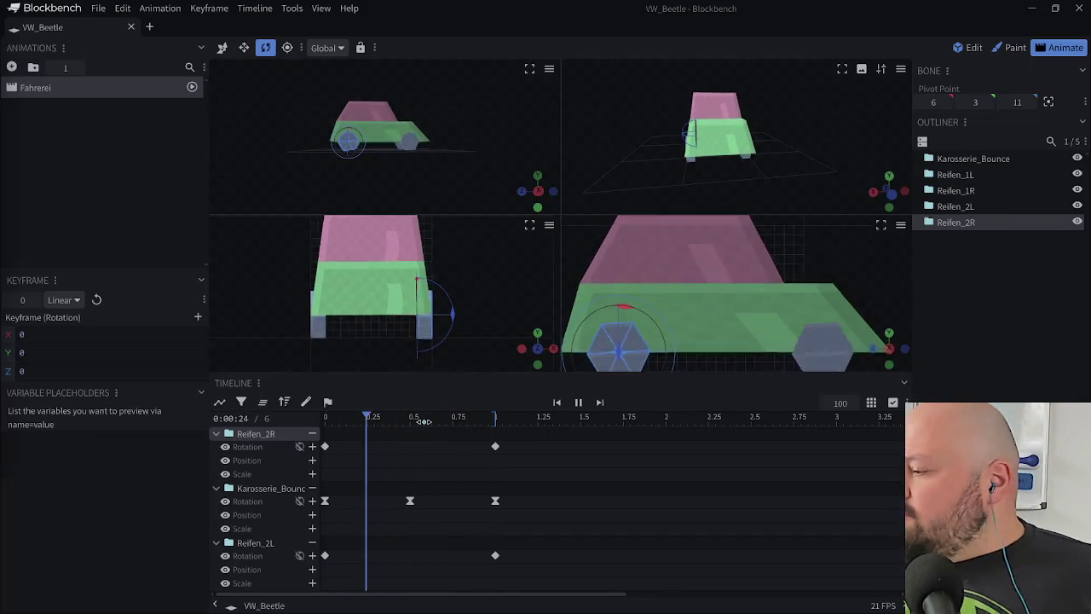
- Replay the Fahrerei animation from the start, saving VW_Beetle.bbmodel during a pause
{"action": "left_click_drag", "start_coordinate": [397, 419], "coordinate": [326, 420]}
{"action": "key", "text": "space"}
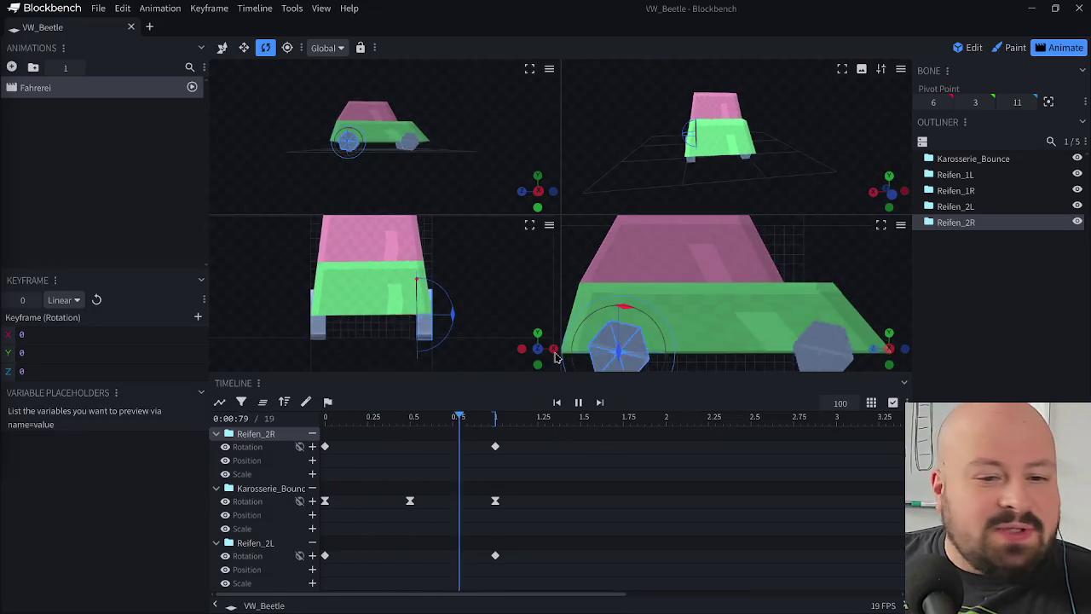
{"action": "key", "text": "space"}
{"action": "key", "text": "ctrl+s"}
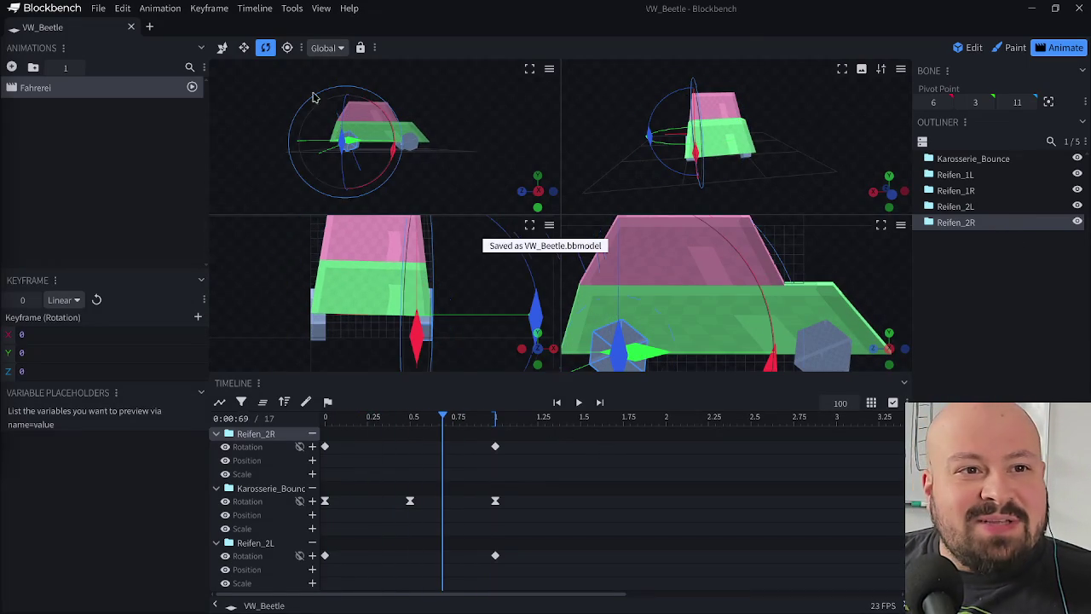
{"action": "key", "text": "space"}
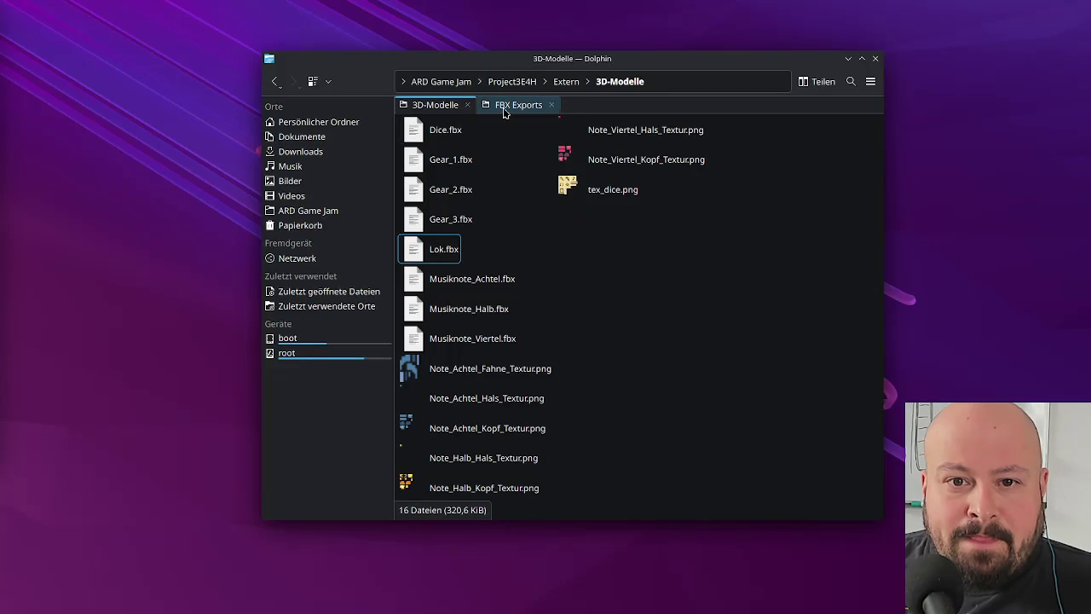
{"action": "left_click", "coordinate": [512, 104]}
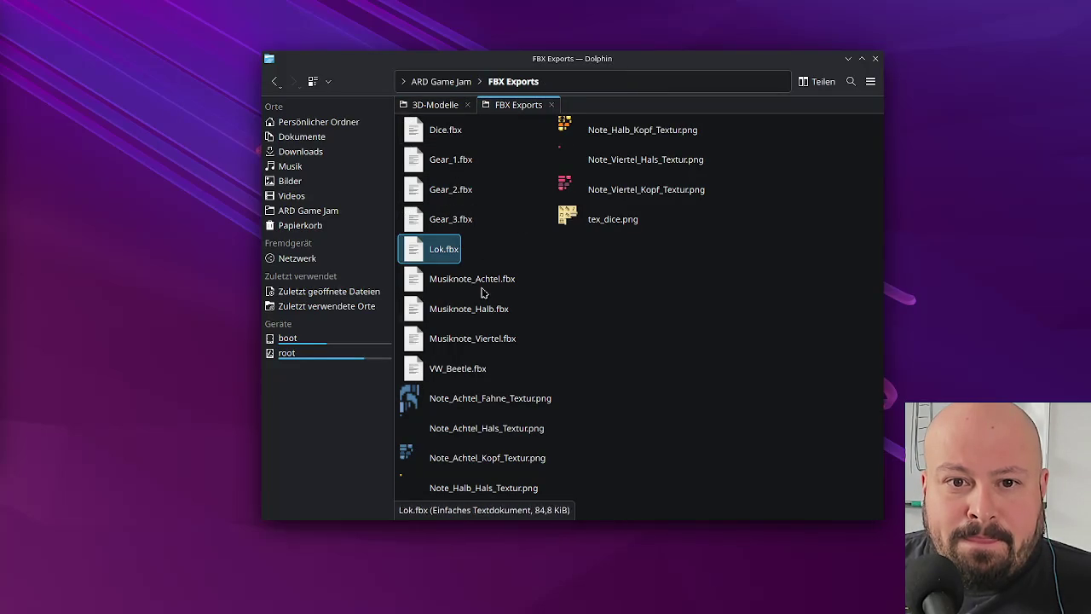
- Copy VW_Beetle.fbx from FBX Exports into the 3D-Modelle folder
{"action": "left_click", "coordinate": [469, 367]}
{"action": "left_click", "coordinate": [437, 105]}
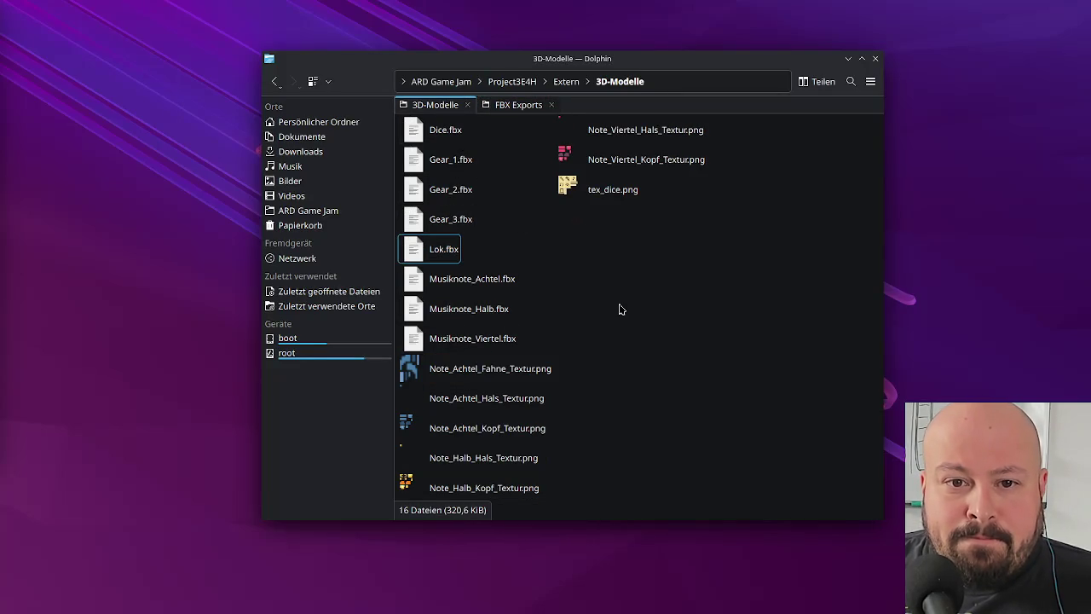
{"action": "key", "text": "ctrl+v"}
{"action": "right_click", "coordinate": [648, 295]}
{"action": "left_click", "coordinate": [647, 295]}
{"action": "left_click", "coordinate": [471, 366]}
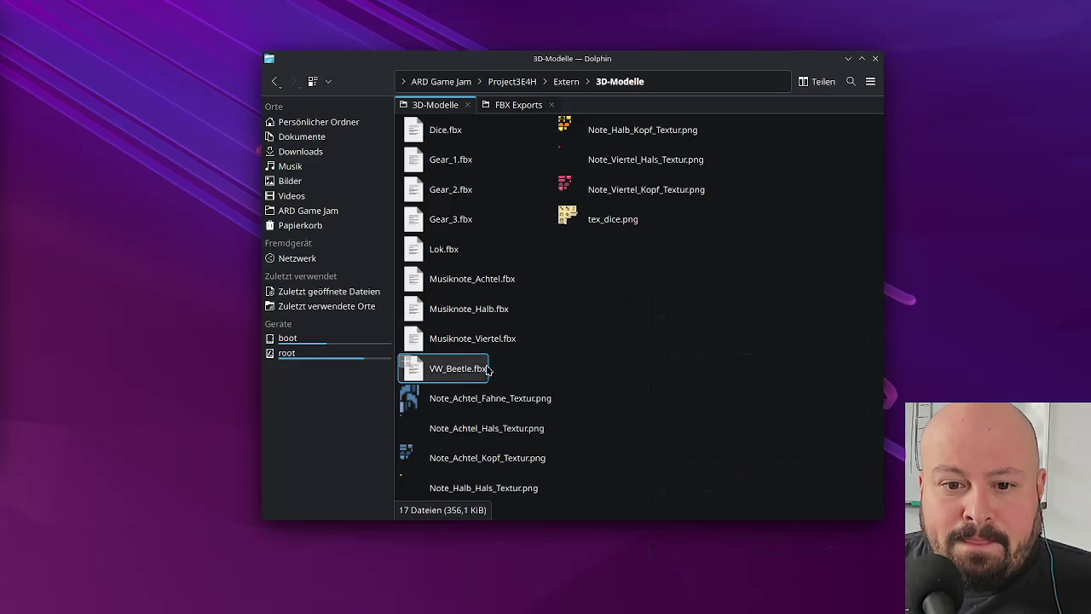
{"action": "left_click_drag", "start_coordinate": [587, 64], "coordinate": [507, 63]}
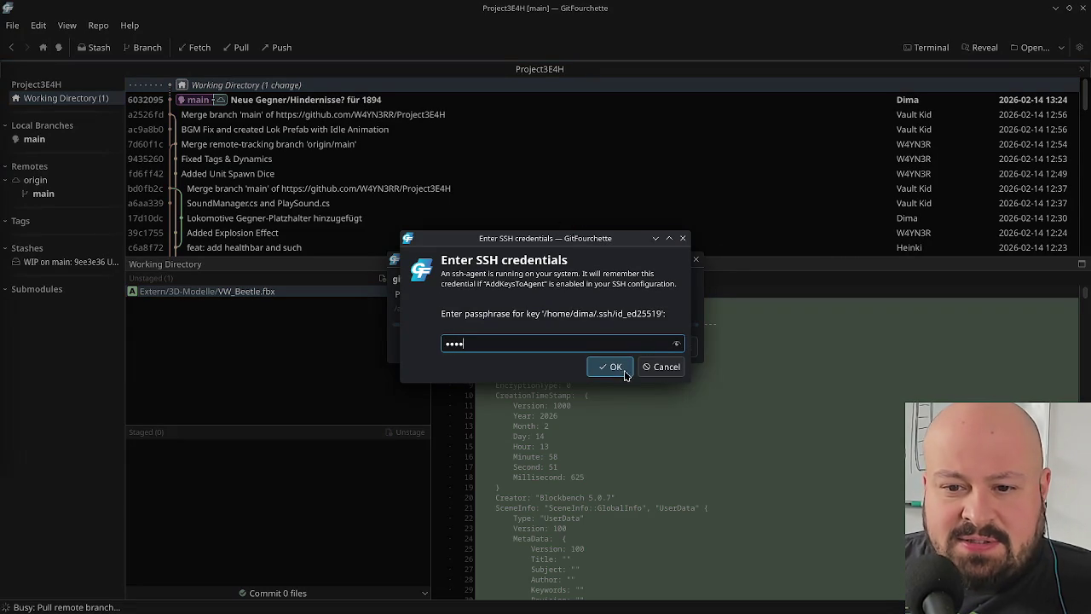
- Finish the pull with the SSH passphrase and stage VW_Beetle.fbx from the working directory
{"action": "left_click", "coordinate": [624, 371]}
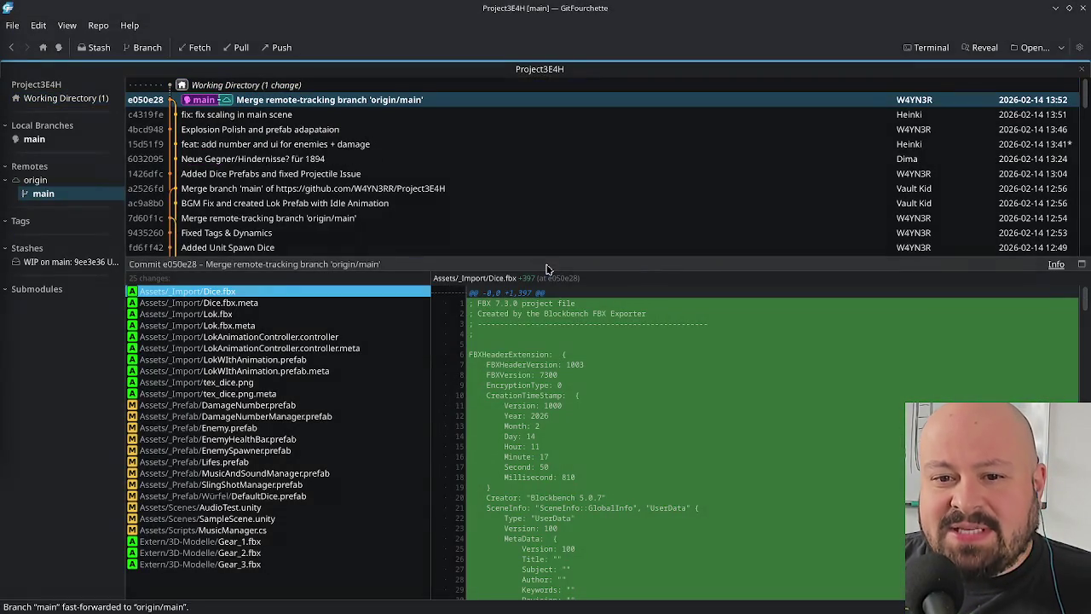
{"action": "left_click", "coordinate": [64, 98]}
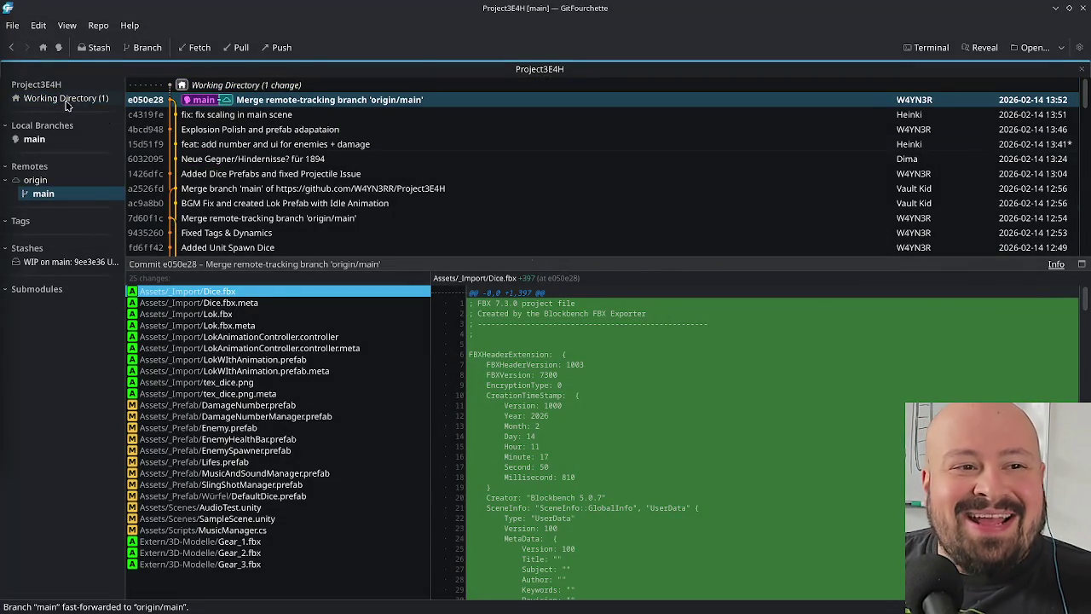
{"action": "left_click", "coordinate": [396, 279]}
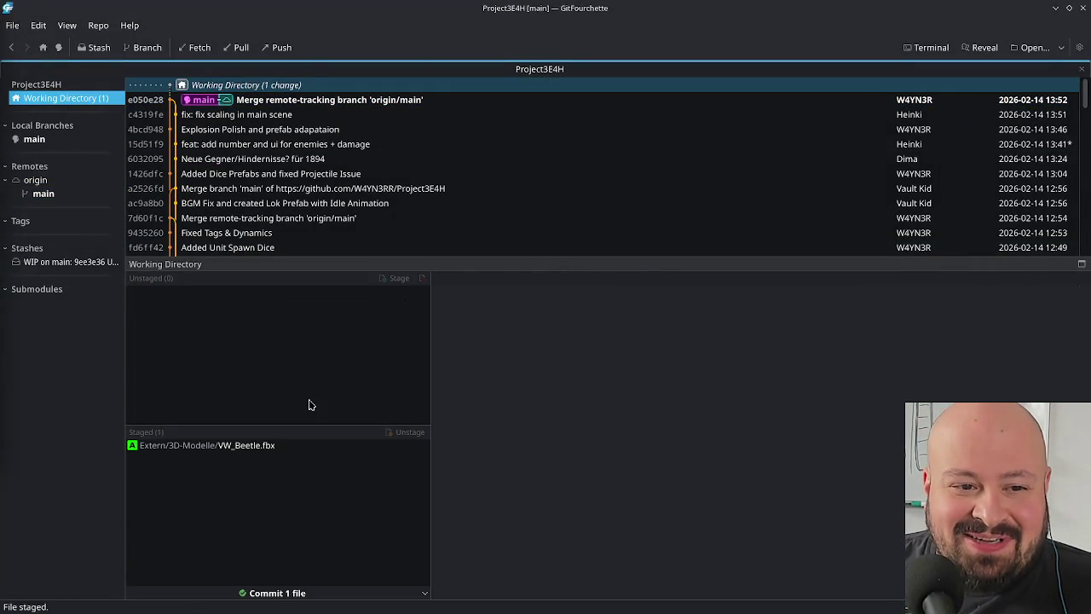
- Start a one-file commit and type the summary 'VW Käfer als Gegner für 1968'
{"action": "left_click", "coordinate": [290, 592]}
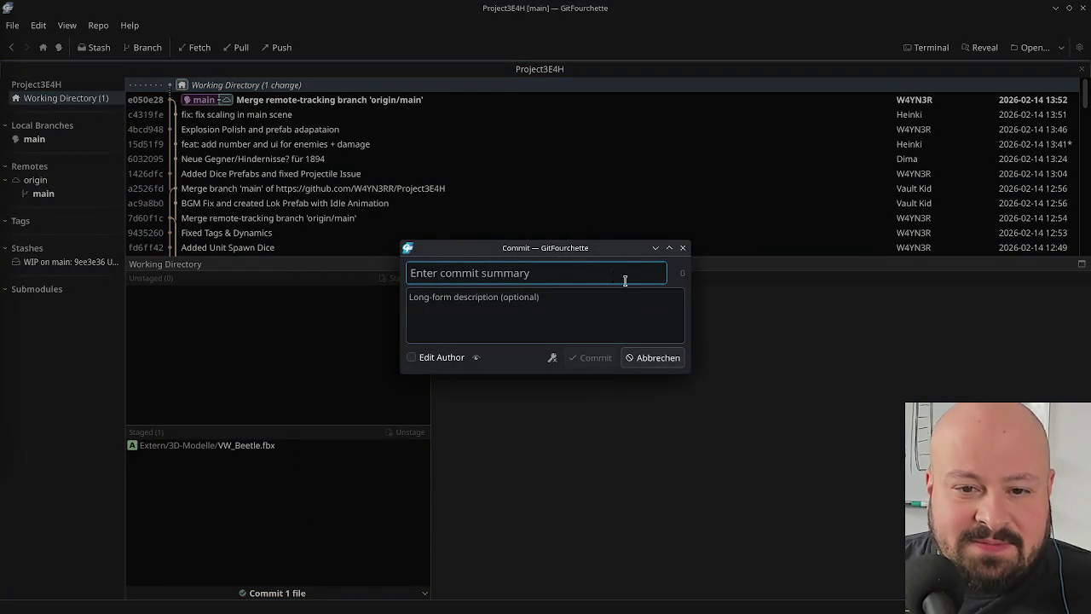
{"action": "type", "text": "Ein "}
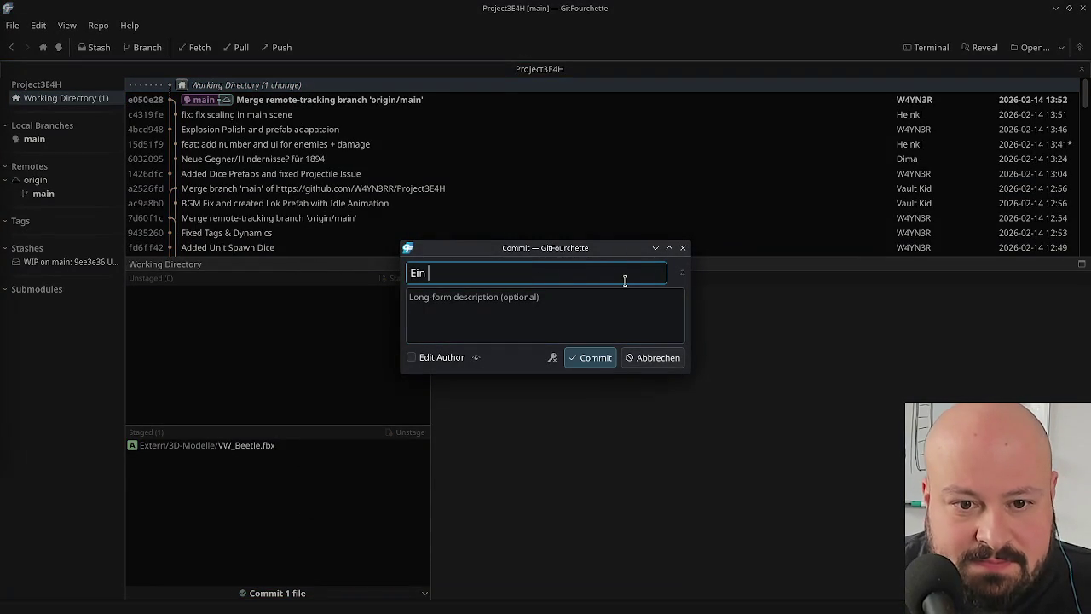
{"action": "type", "text": "BW Käfer"}
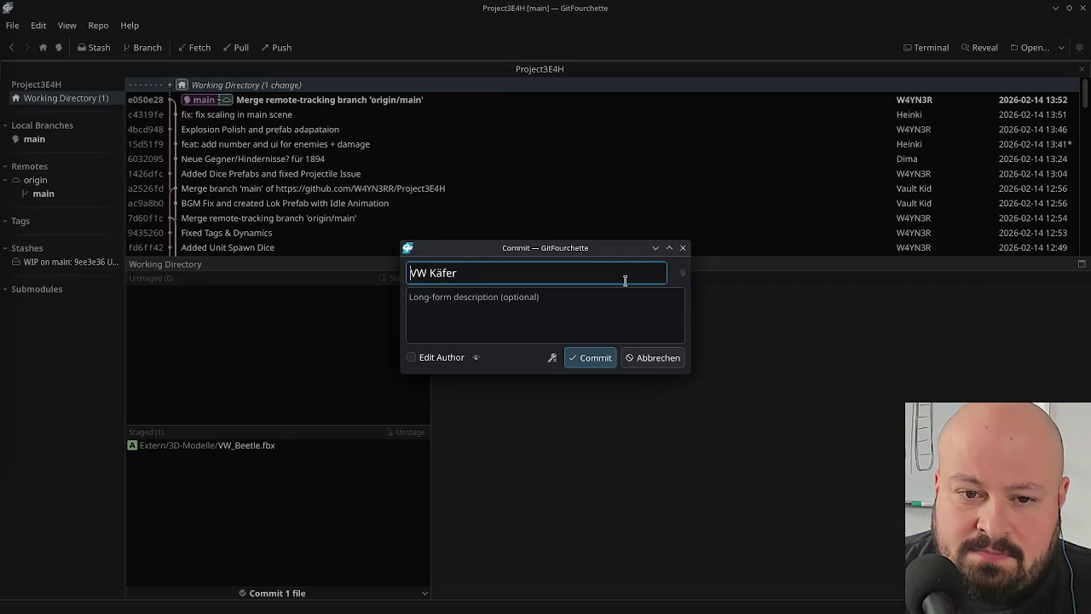
{"action": "key", "text": "Delete"}
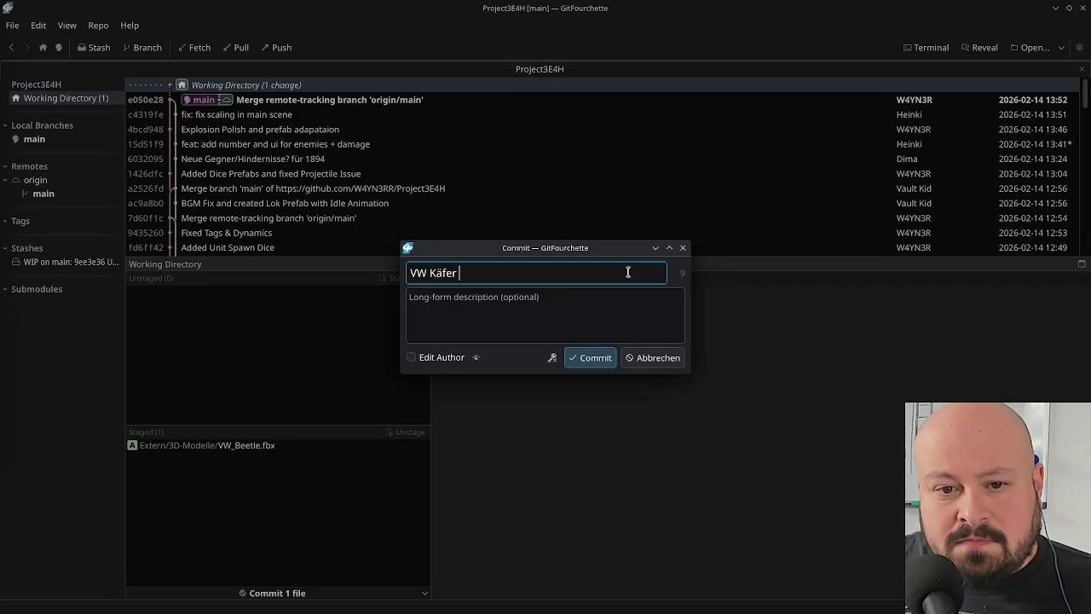
{"action": "type", "text": "als Gegner fü 1968"}
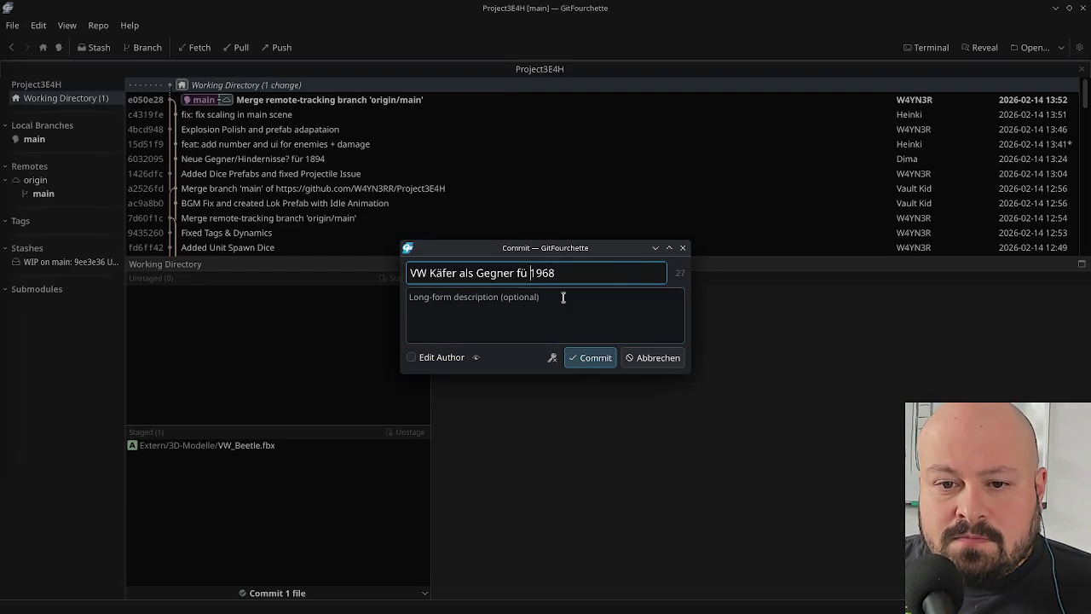
- Commit 'VW Käfer als Gegner für 1968' and push it, confirming the SSH passphrase
{"action": "type", "text": "r"}
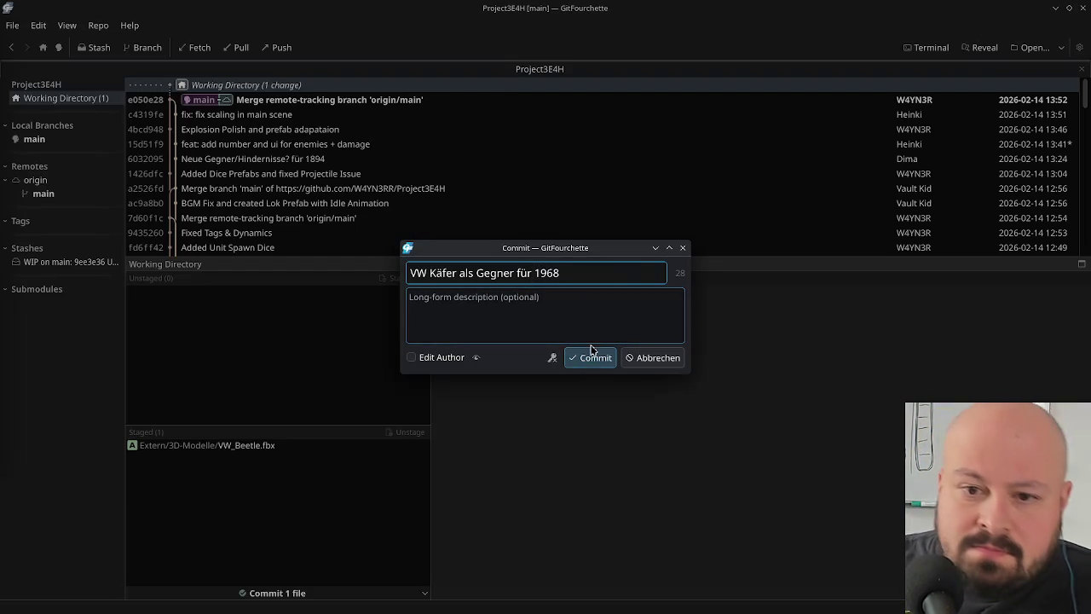
{"action": "key", "text": "Return"}
{"action": "left_click", "coordinate": [278, 47]}
{"action": "left_click", "coordinate": [590, 430]}
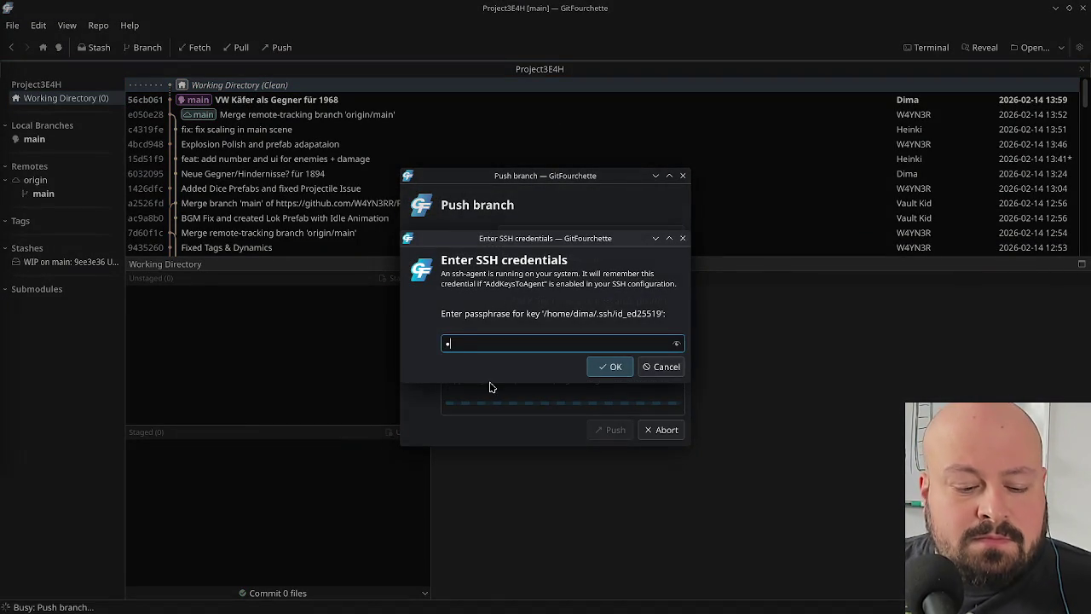
{"action": "left_click", "coordinate": [603, 374]}
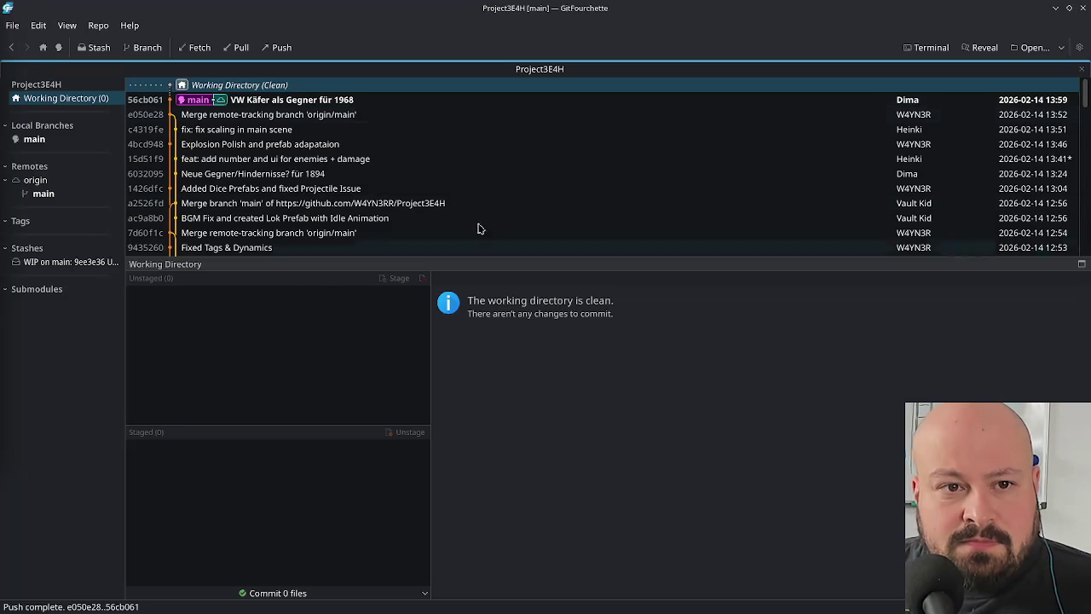
- Inspect the 25 files changed in merge commit e050e28, then minimize GitFourchette
{"action": "left_click", "coordinate": [490, 101]}
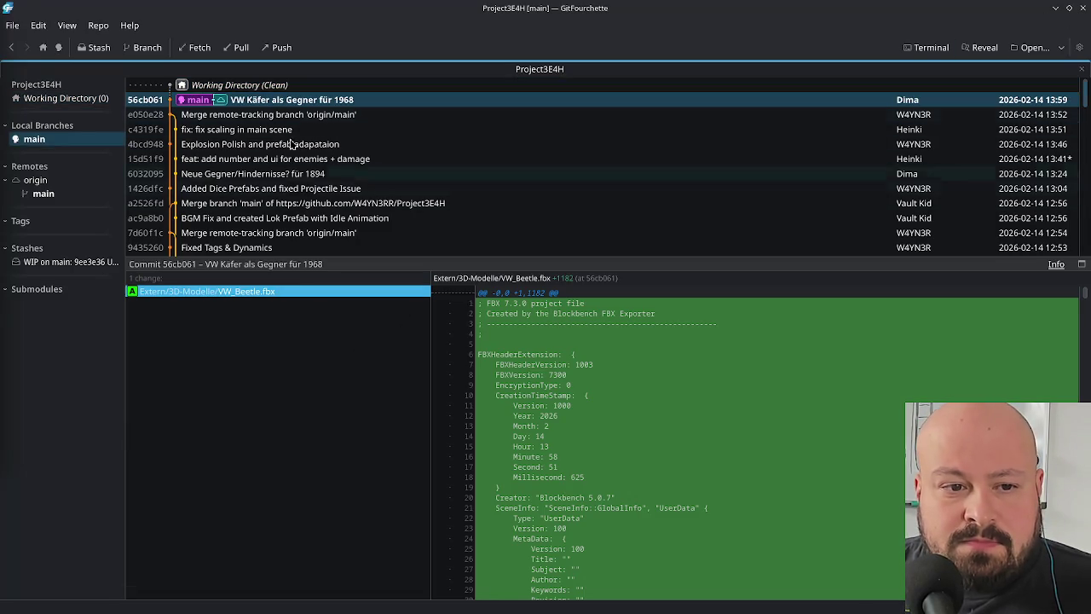
{"action": "left_click", "coordinate": [277, 115]}
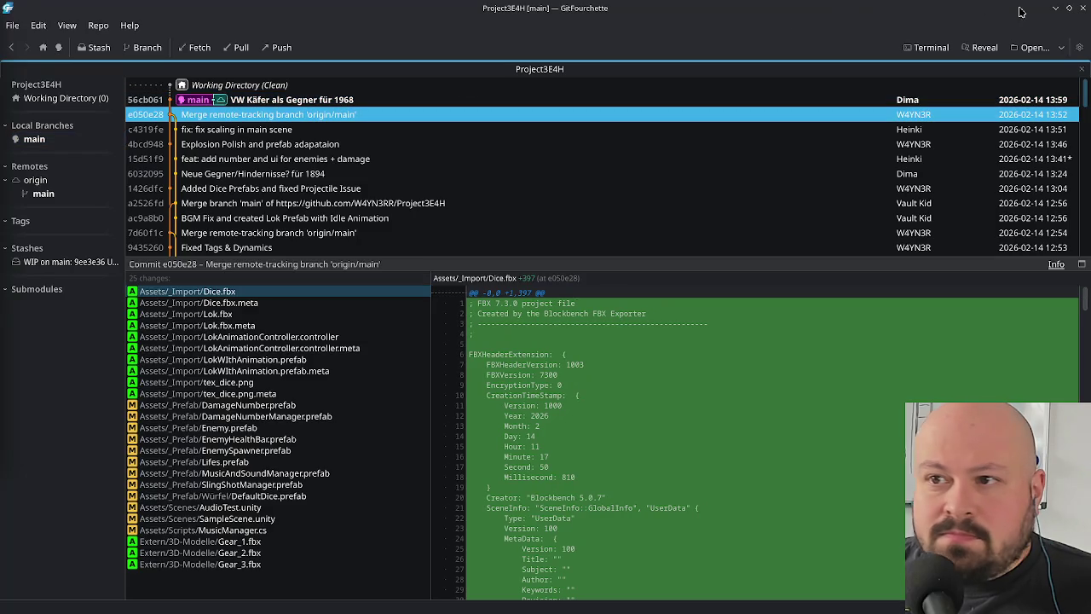
{"action": "left_click", "coordinate": [1055, 8]}
- Scrub the Fahrerei animation to about 1 second to watch the wheels turn, then save VW_Beetle.bbmodel
{"action": "left_click_drag", "start_coordinate": [526, 53], "coordinate": [572, 39]}
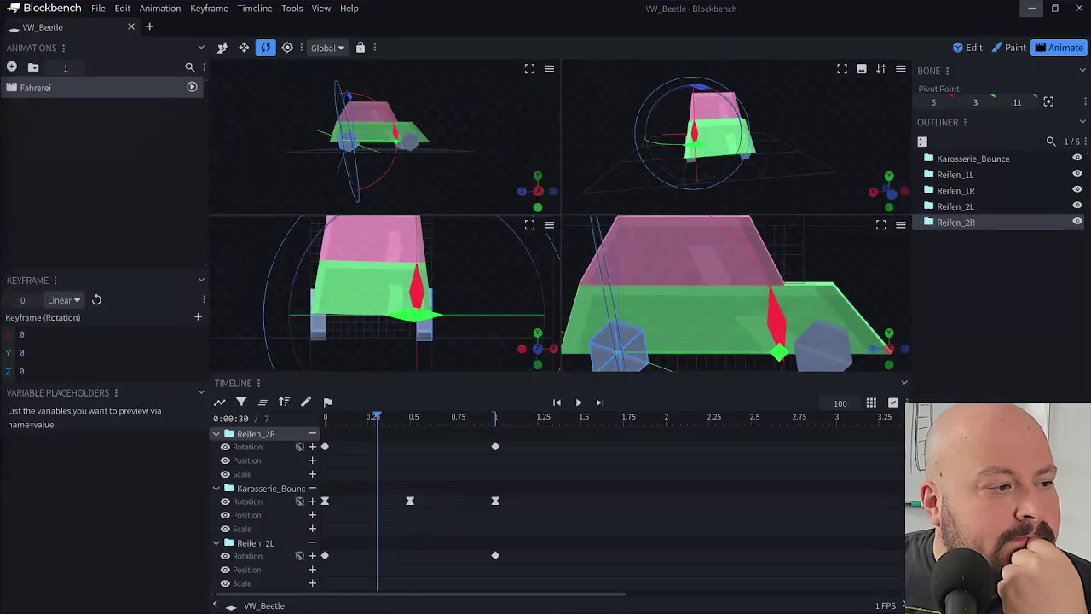
{"action": "left_click_drag", "start_coordinate": [345, 443], "coordinate": [901, 452]}
{"action": "mouse_move", "coordinate": [697, 460]}
{"action": "left_mouse_down"}
{"action": "mouse_move", "coordinate": [370, 468]}
{"action": "mouse_move", "coordinate": [797, 465]}
{"action": "left_mouse_up"}
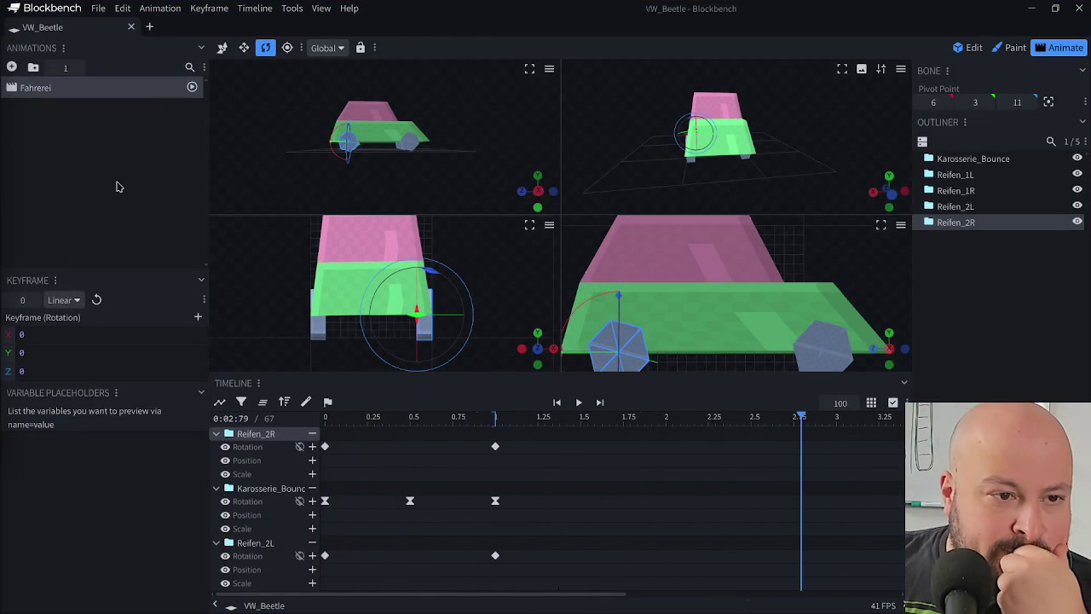
{"action": "key", "text": "ctrl+s"}
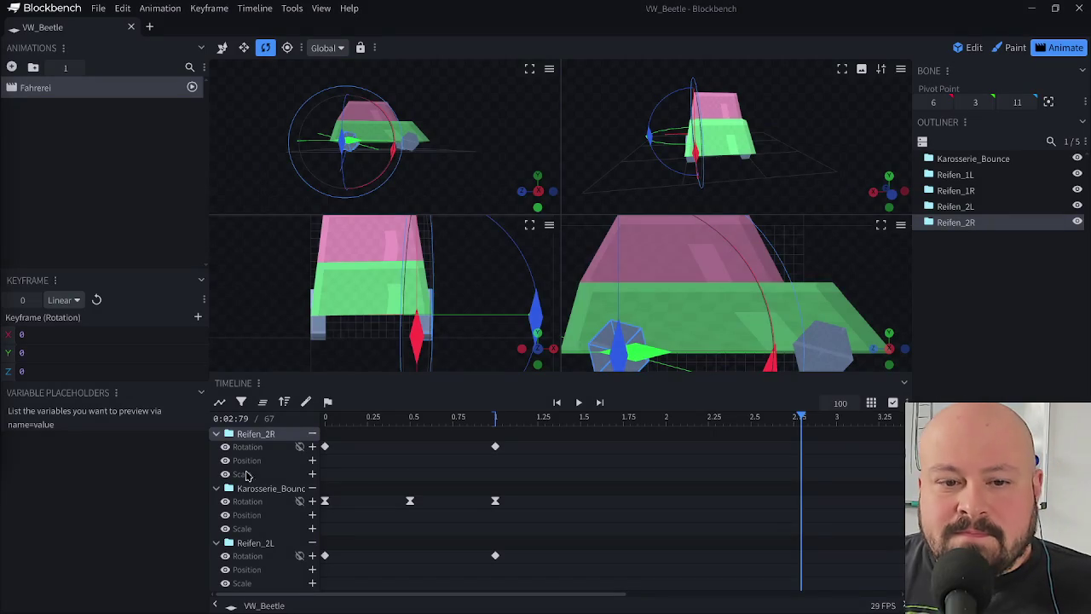
- Rewind the Fahrerei car animation to time zero and play it
{"action": "mouse_move", "coordinate": [392, 417]}
{"action": "left_mouse_down"}
{"action": "mouse_move", "coordinate": [324, 420]}
{"action": "mouse_move", "coordinate": [545, 448]}
{"action": "mouse_move", "coordinate": [290, 453]}
{"action": "mouse_move", "coordinate": [588, 476]}
{"action": "mouse_move", "coordinate": [343, 475]}
{"action": "mouse_move", "coordinate": [607, 477]}
{"action": "left_mouse_up"}
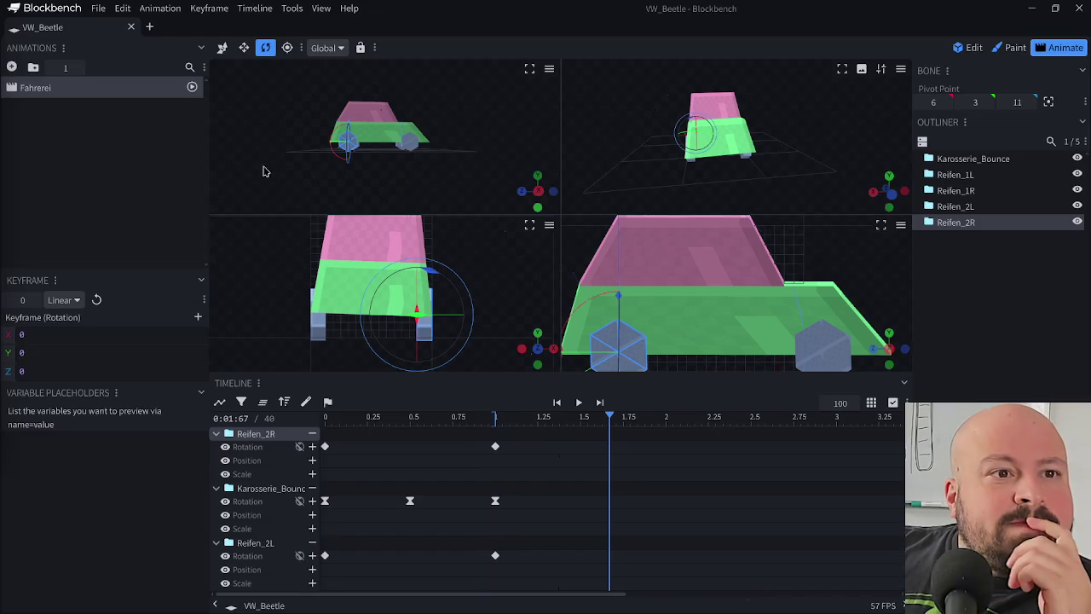
{"action": "left_click_drag", "start_coordinate": [370, 418], "coordinate": [256, 426]}
{"action": "key", "text": "space"}
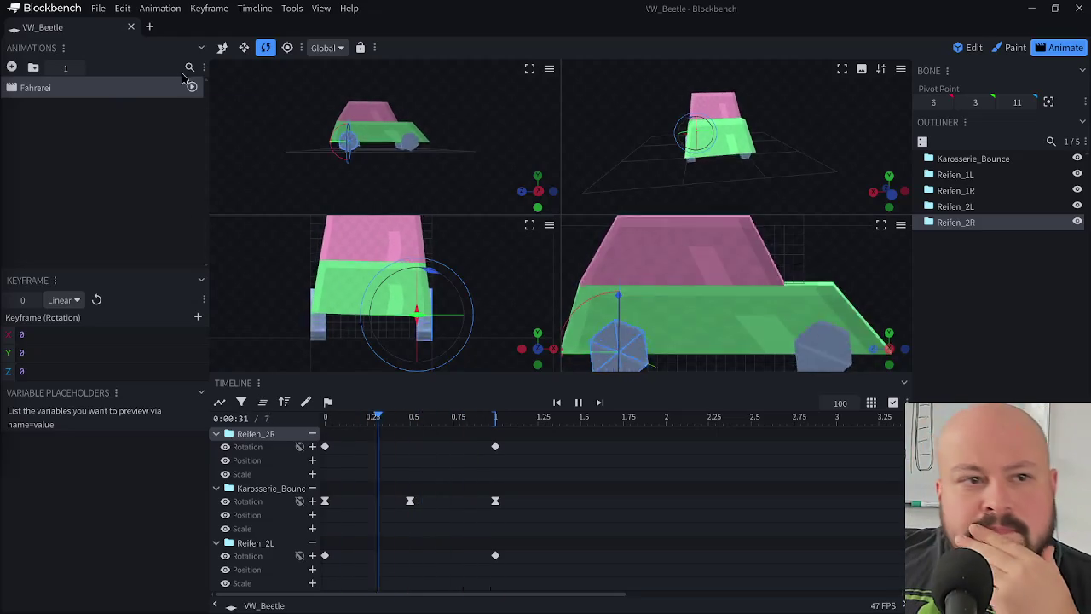
{"action": "left_click", "coordinate": [99, 10]}
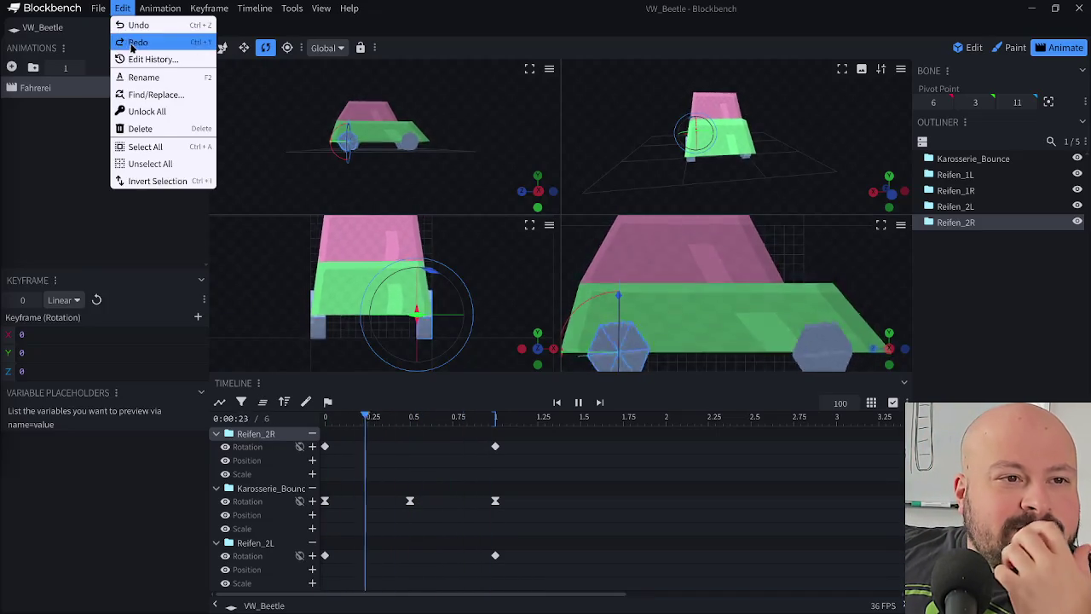
{"action": "mouse_move", "coordinate": [115, 42]}
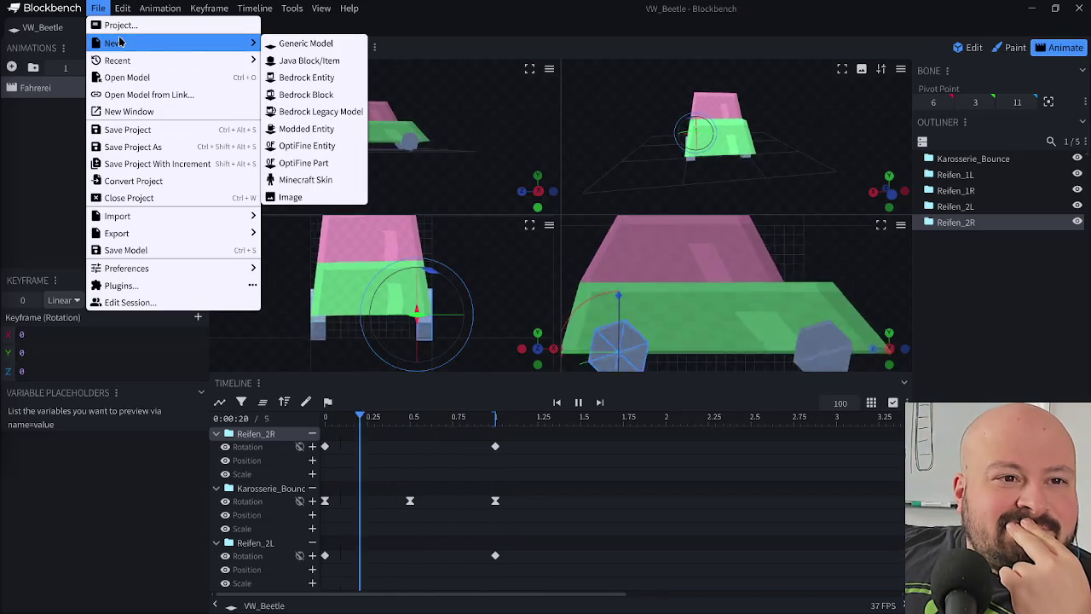
- Create a new Generic Model project with the default project settings
{"action": "left_click", "coordinate": [288, 43]}
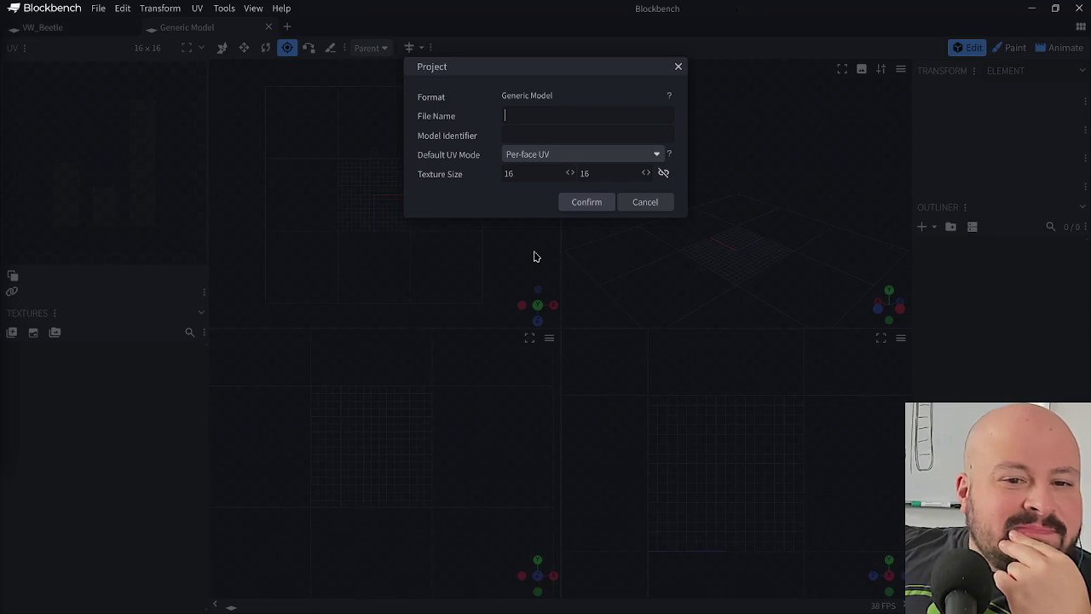
{"action": "key", "text": "Return"}
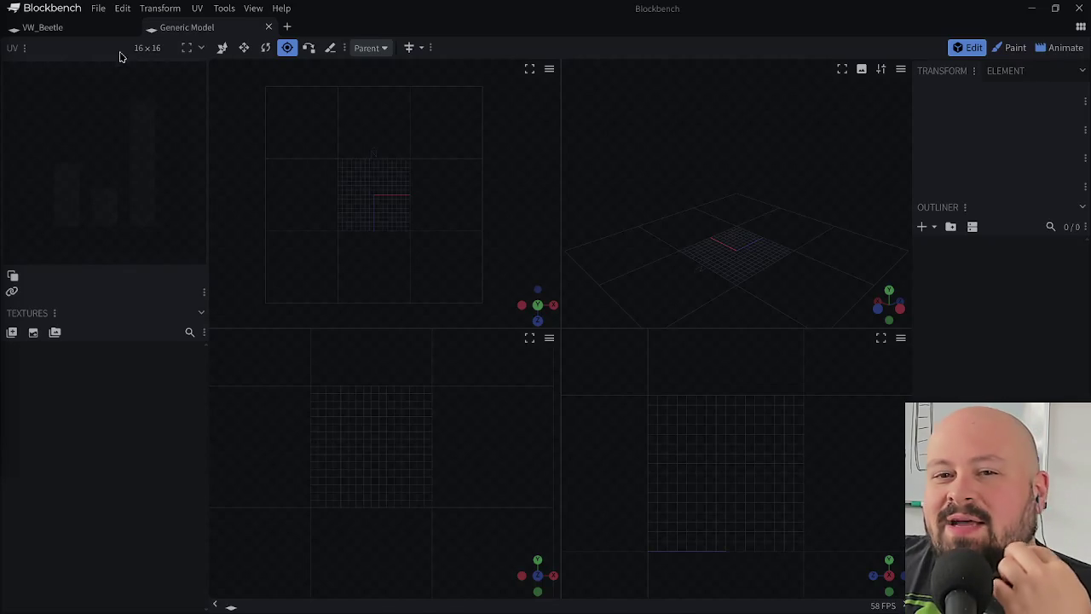
{"action": "left_click", "coordinate": [86, 34]}
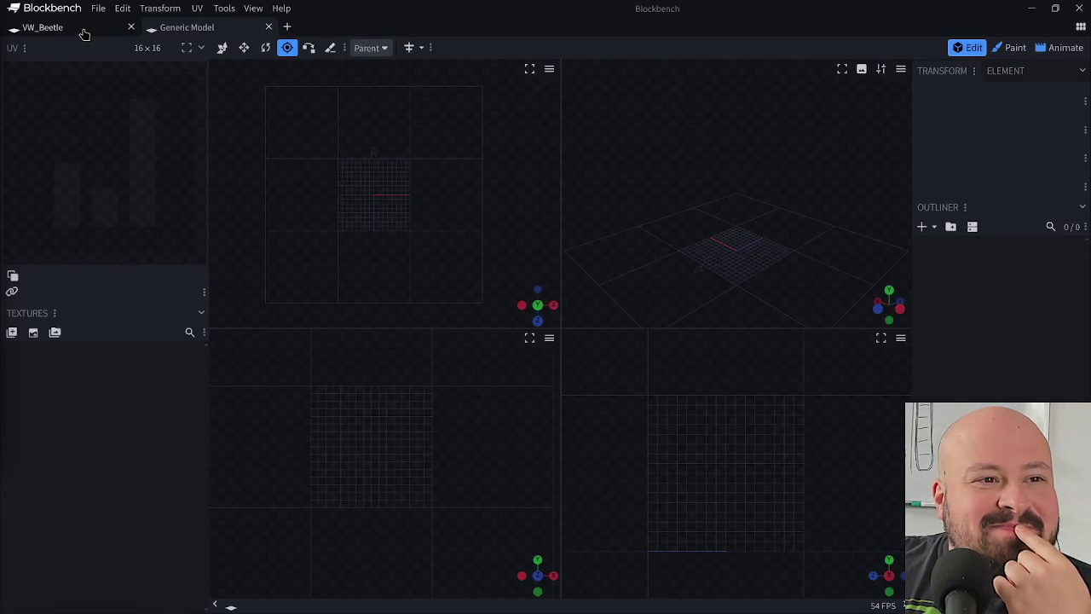
- Close VW_Beetle and add a six-sided sphere mesh of diameter 16
{"action": "left_click", "coordinate": [131, 28]}
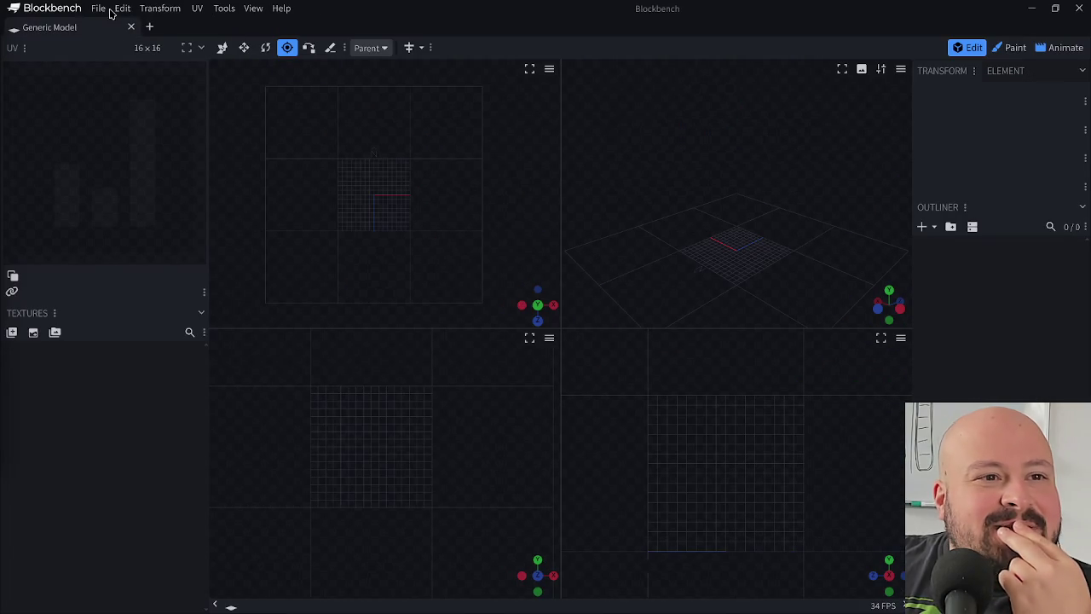
{"action": "left_click", "coordinate": [921, 226]}
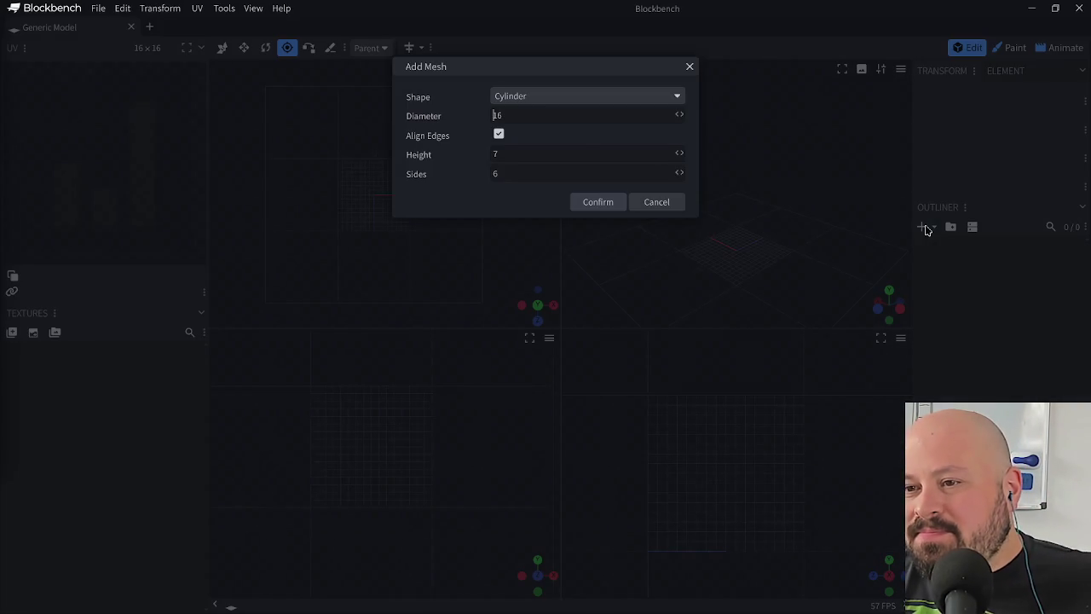
{"action": "left_click", "coordinate": [633, 97]}
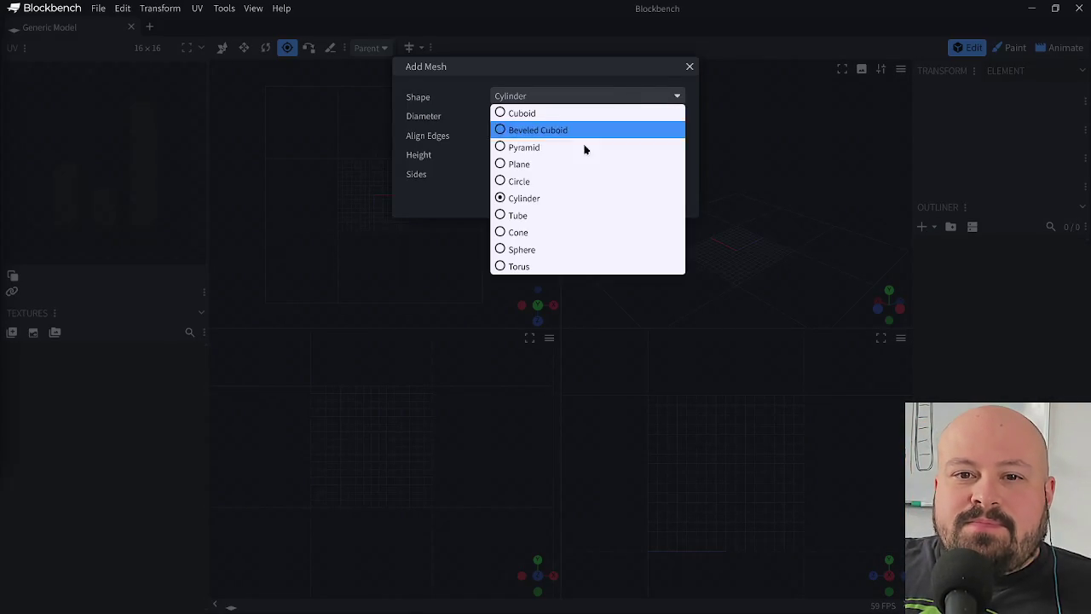
{"action": "left_click", "coordinate": [563, 251]}
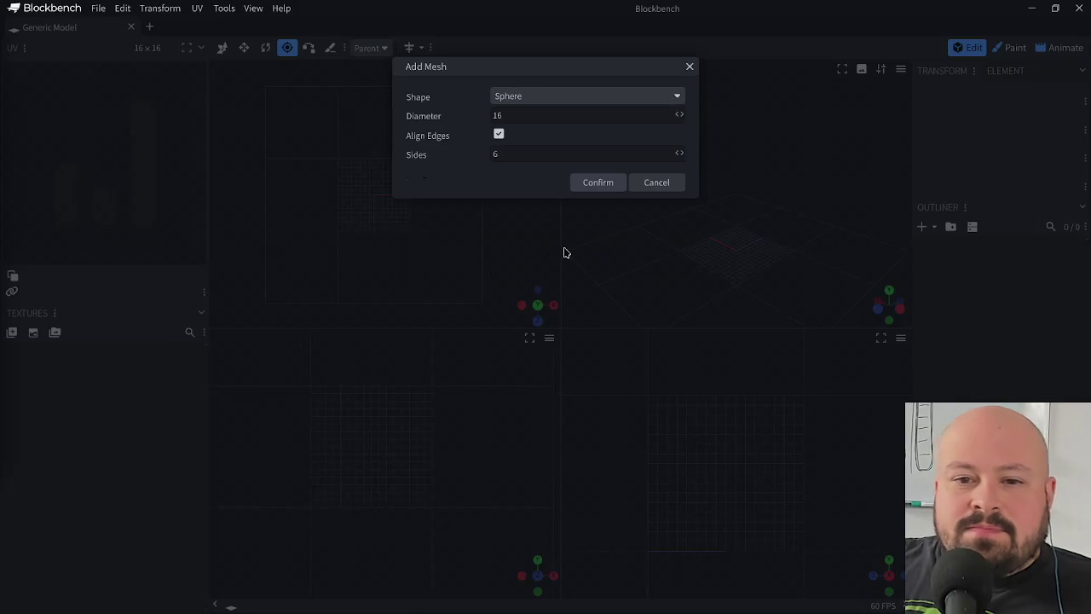
{"action": "left_click", "coordinate": [604, 182]}
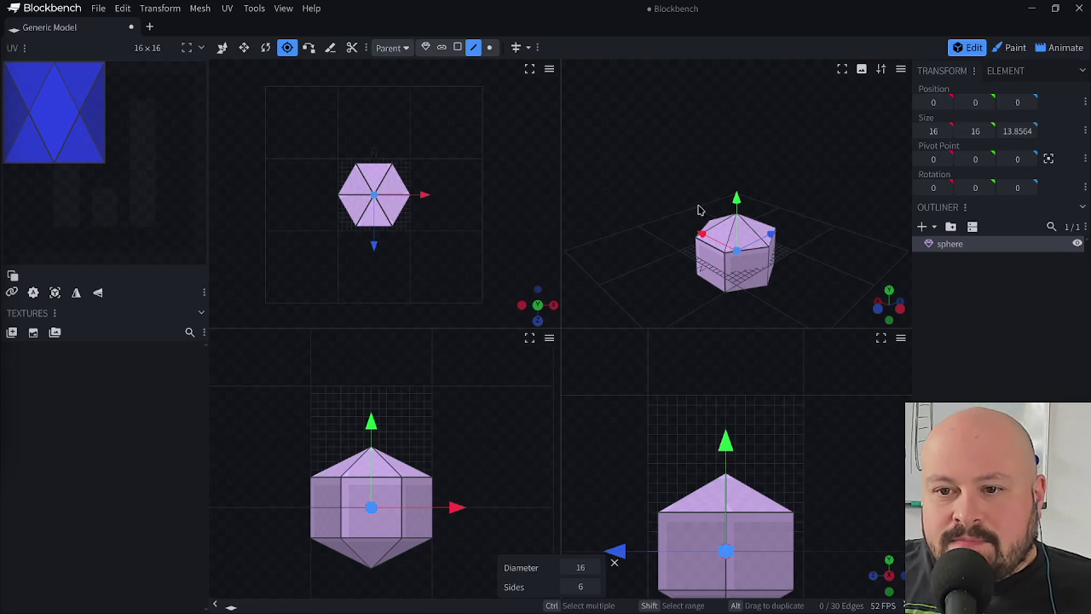
- Stretch the sphere to 24 tall, then select and delete it
{"action": "key", "text": "v"}
{"action": "left_click_drag", "start_coordinate": [736, 198], "coordinate": [743, 186]}
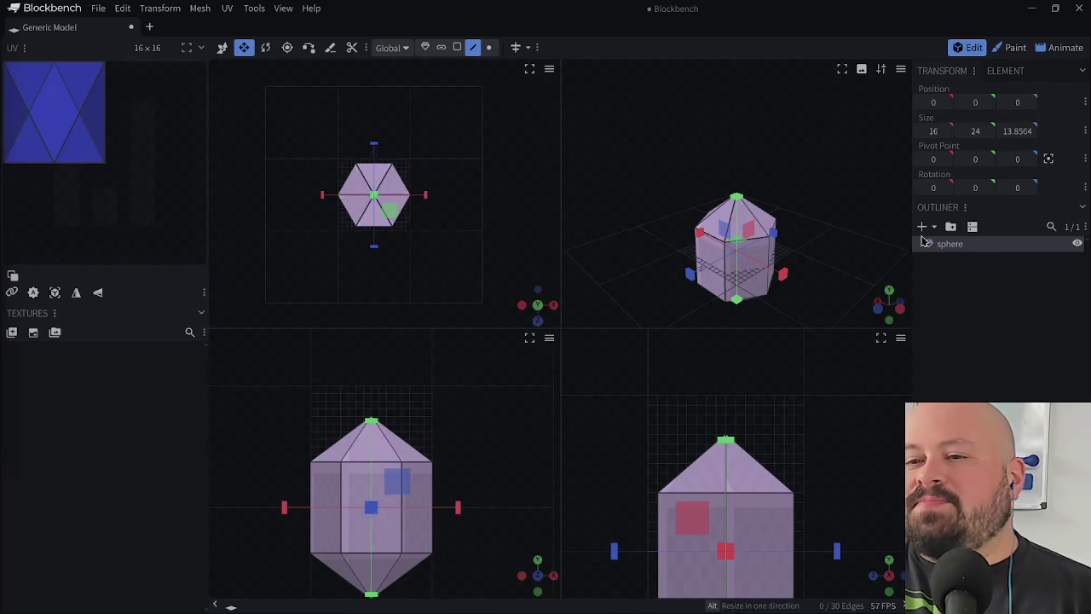
{"action": "left_click", "coordinate": [980, 247]}
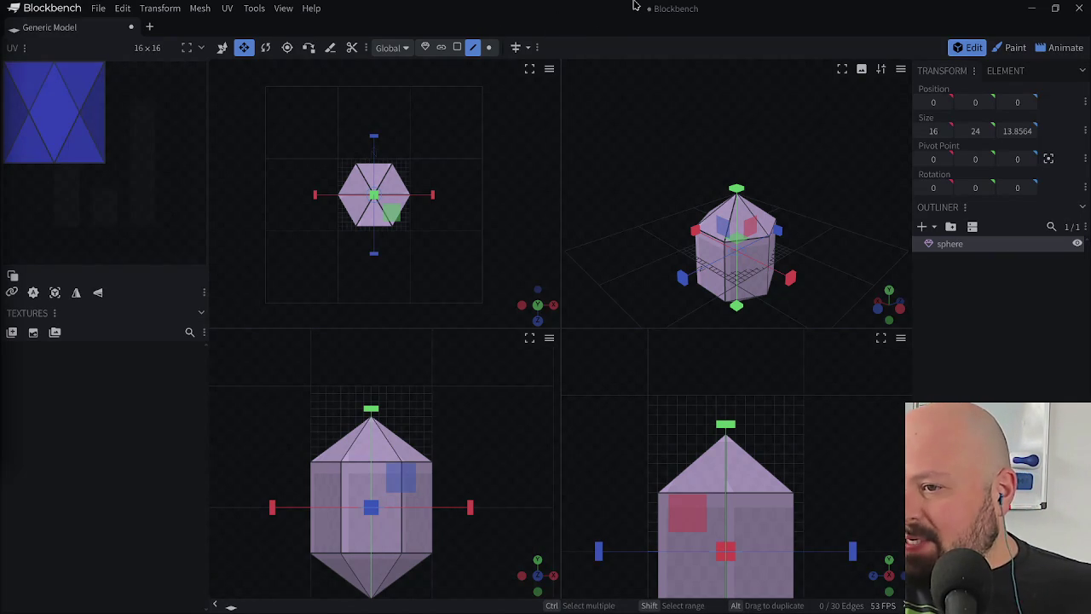
{"action": "left_click", "coordinate": [988, 246]}
{"action": "key", "text": "Delete"}
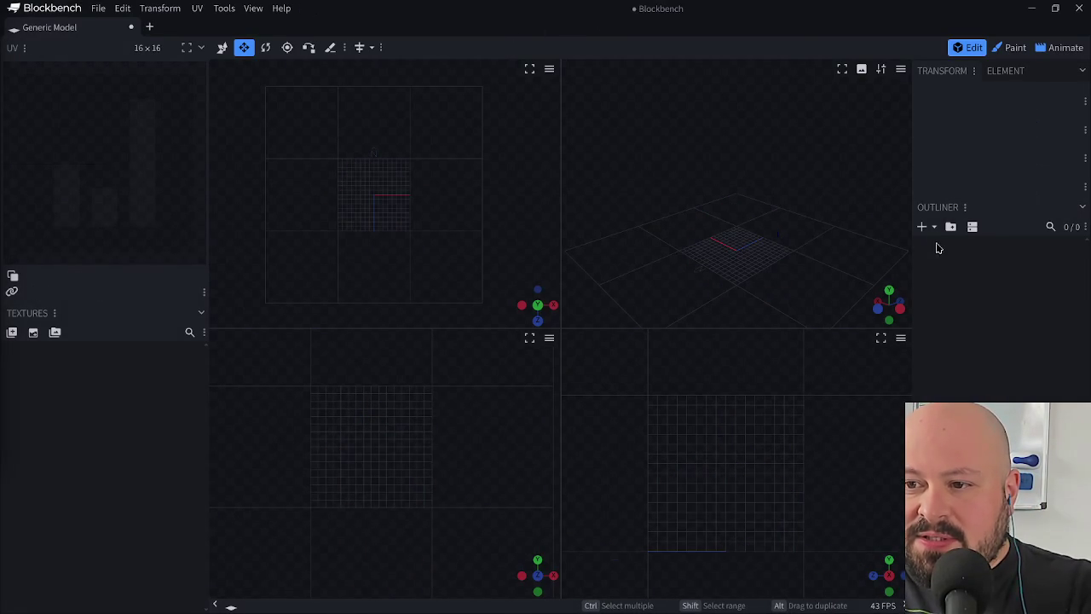
- Add a new 8-sided sphere mesh with diameter 16
{"action": "left_click", "coordinate": [921, 226]}
{"action": "left_click", "coordinate": [568, 99]}
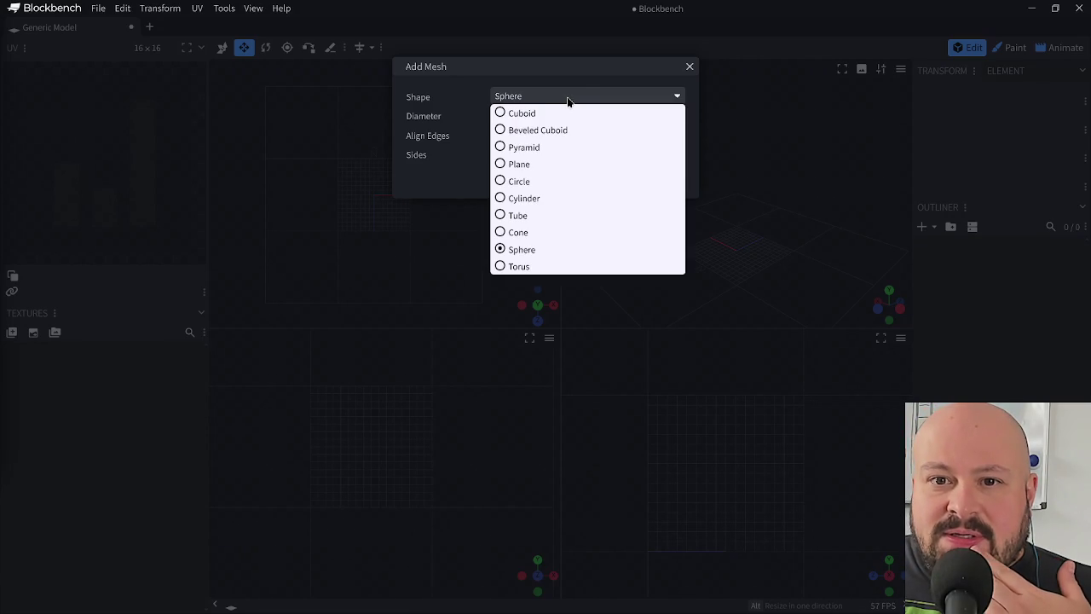
{"action": "left_click", "coordinate": [580, 92]}
{"action": "type", "text": "8"}
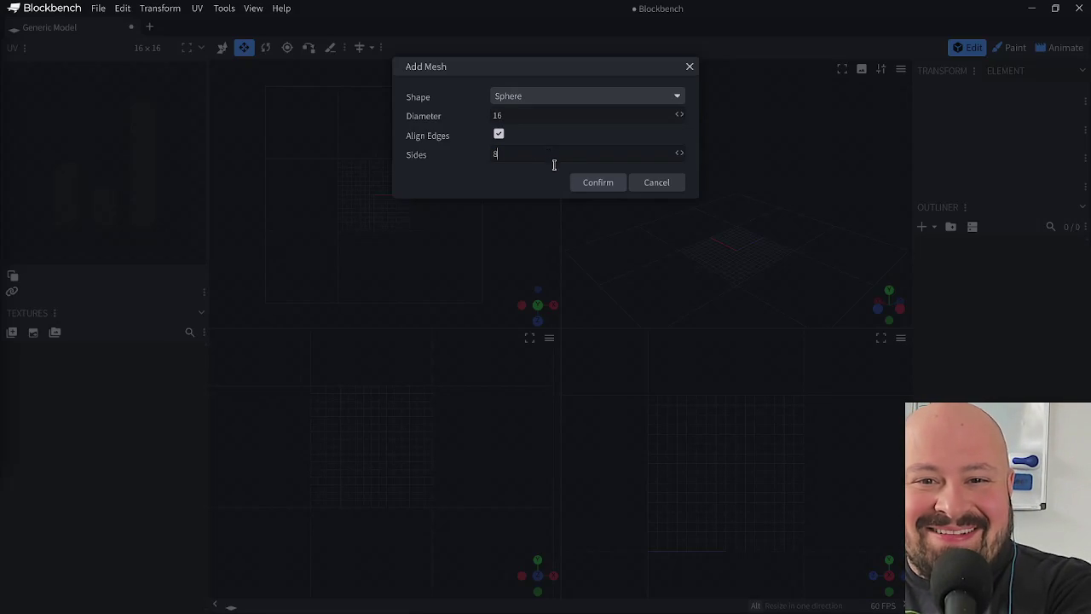
{"action": "left_click", "coordinate": [597, 182]}
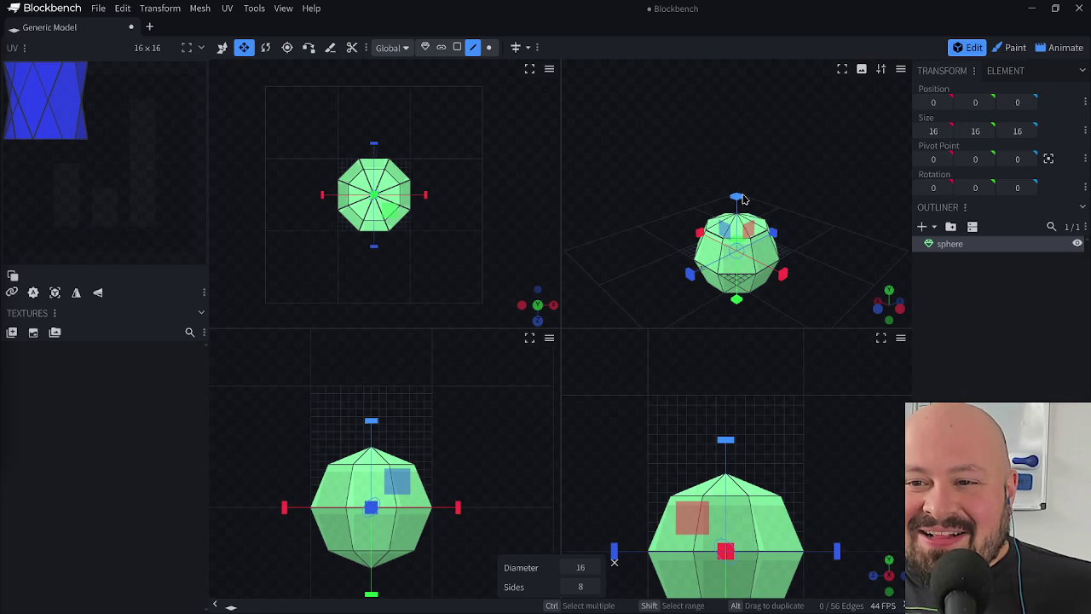
- Stretch the sphere to 20 tall and raise it to Y 10 so it rests on the grid
{"action": "left_click_drag", "start_coordinate": [742, 199], "coordinate": [743, 190]}
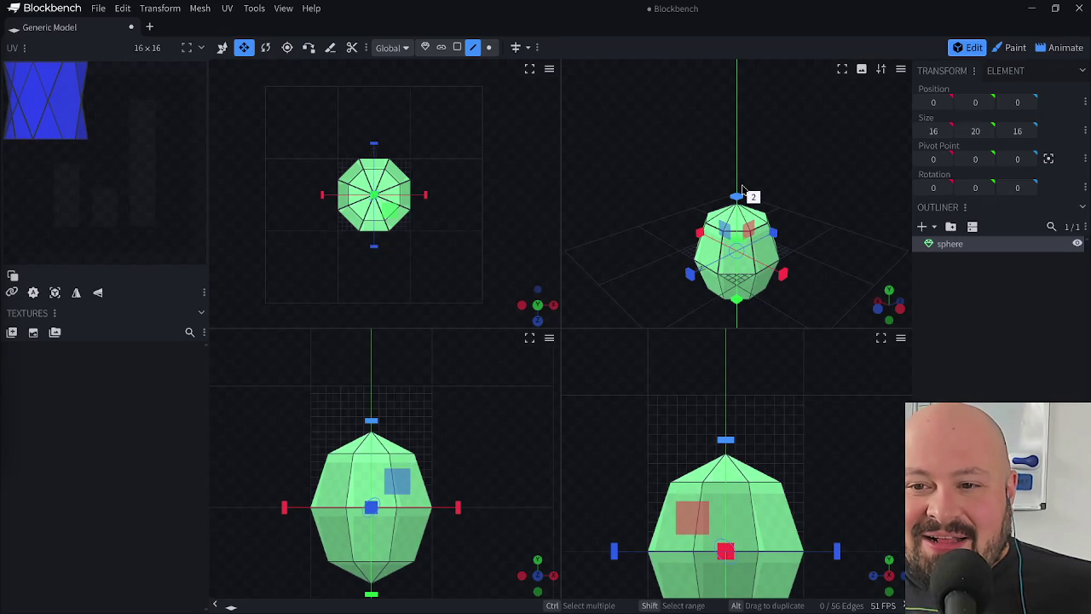
{"action": "key", "text": "v"}
{"action": "left_click_drag", "start_coordinate": [737, 202], "coordinate": [749, 156]}
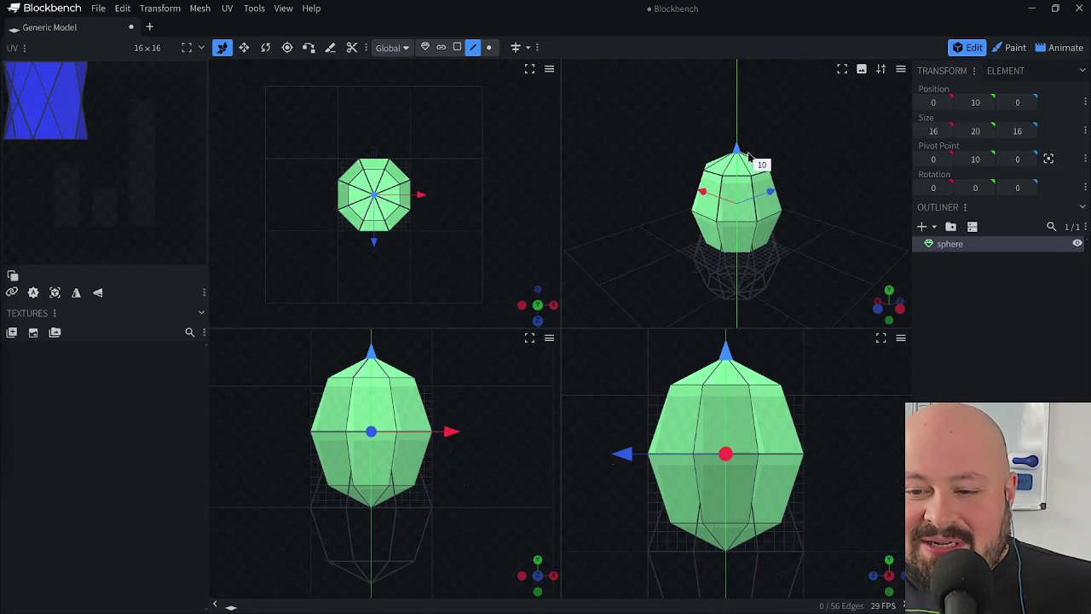
{"action": "key", "text": "s"}
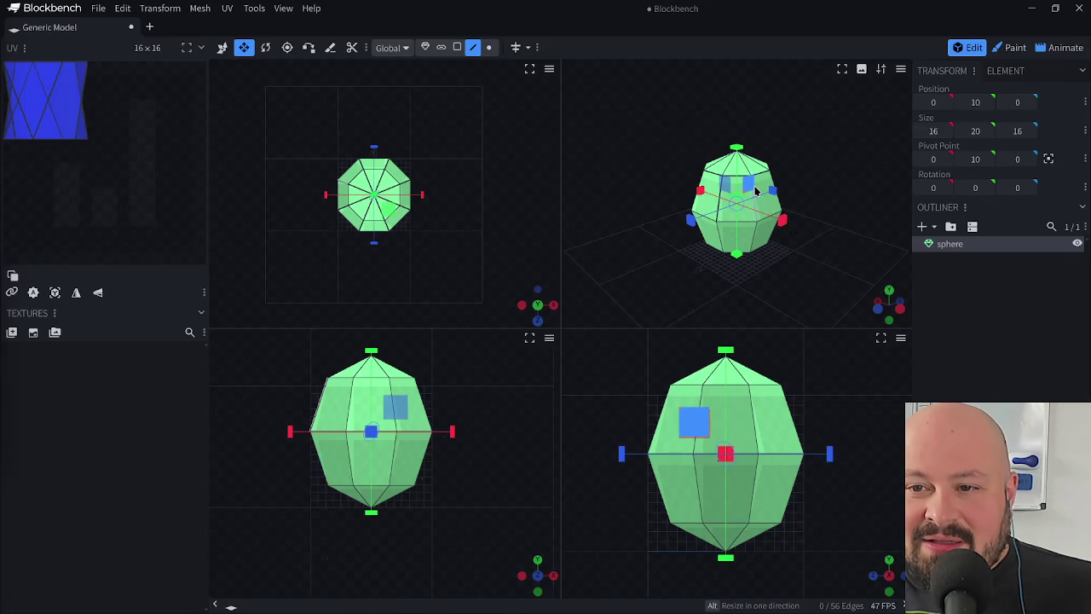
{"action": "left_click_drag", "start_coordinate": [755, 191], "coordinate": [747, 189]}
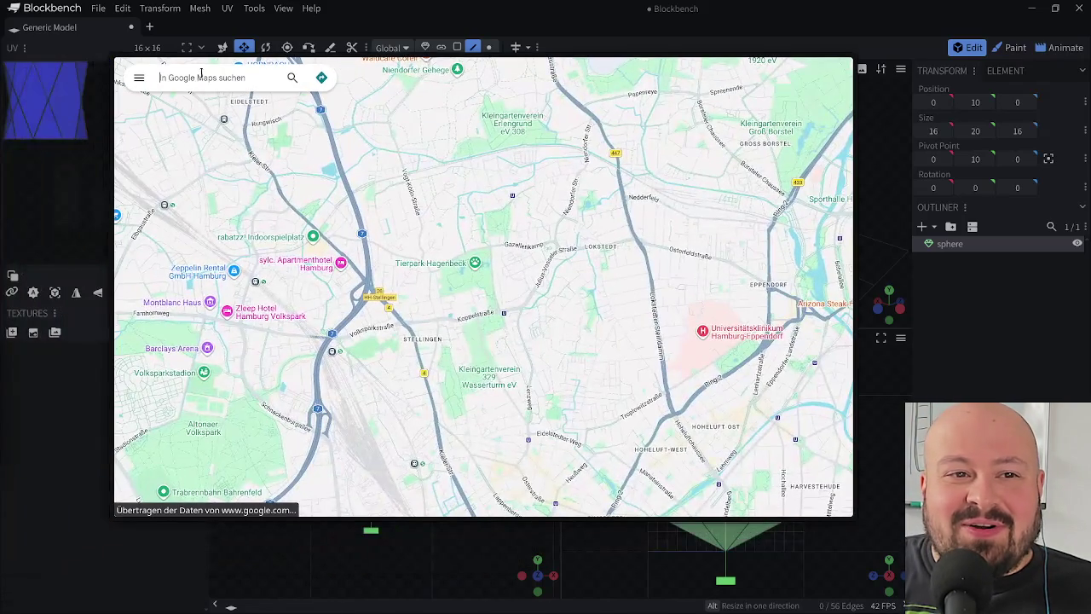
- Search Google Maps for 'falafel kimo' and move the map window right
{"action": "type", "text": "falafel kimo"}
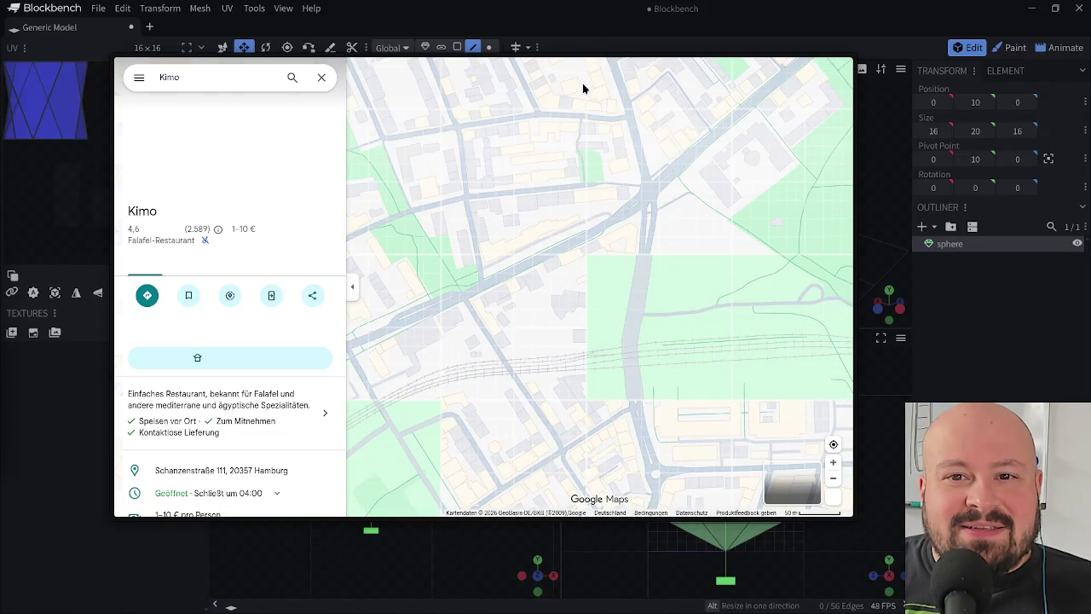
{"action": "left_click_drag", "start_coordinate": [594, 64], "coordinate": [670, 56]}
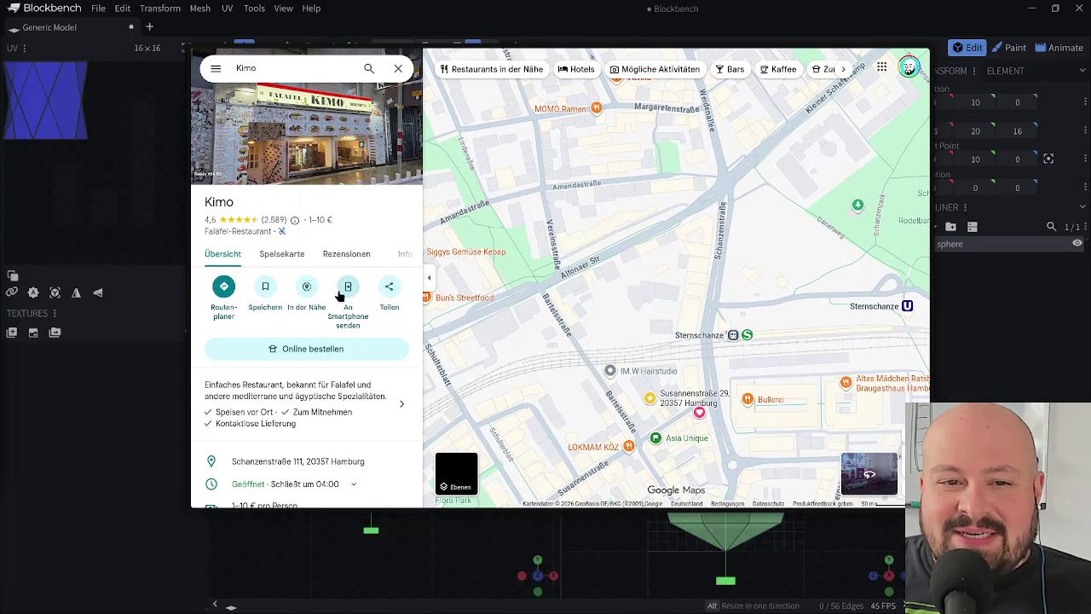
{"action": "scroll", "coordinate": [281, 213], "scroll_direction": "down", "scroll_amount": 1}
- Open Kimo's first menu photo full-size and zoom into its Falafel section
{"action": "left_click", "coordinate": [281, 188]}
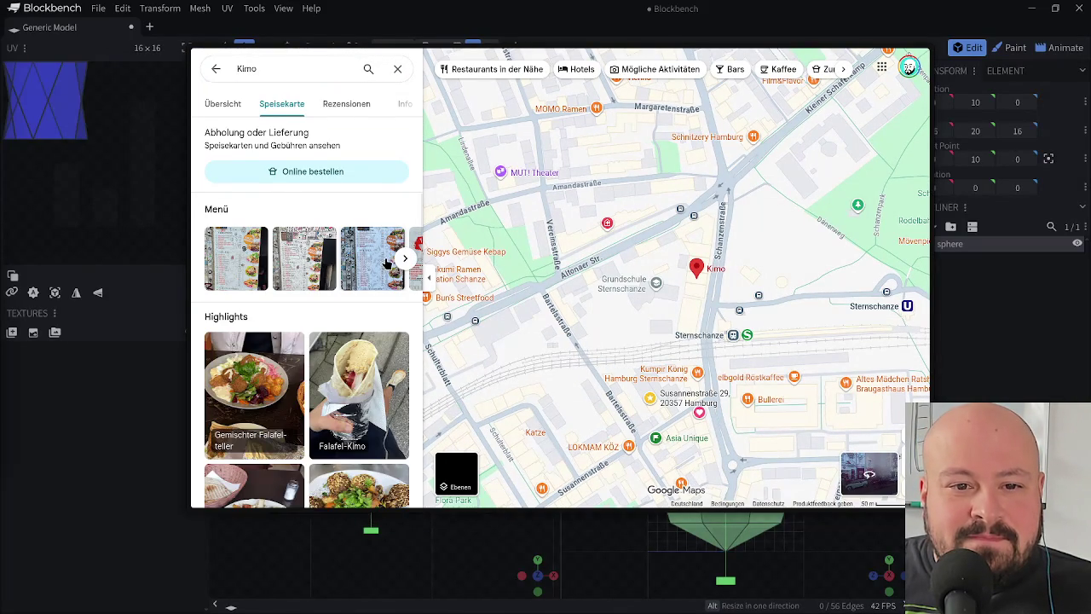
{"action": "left_click", "coordinate": [367, 264]}
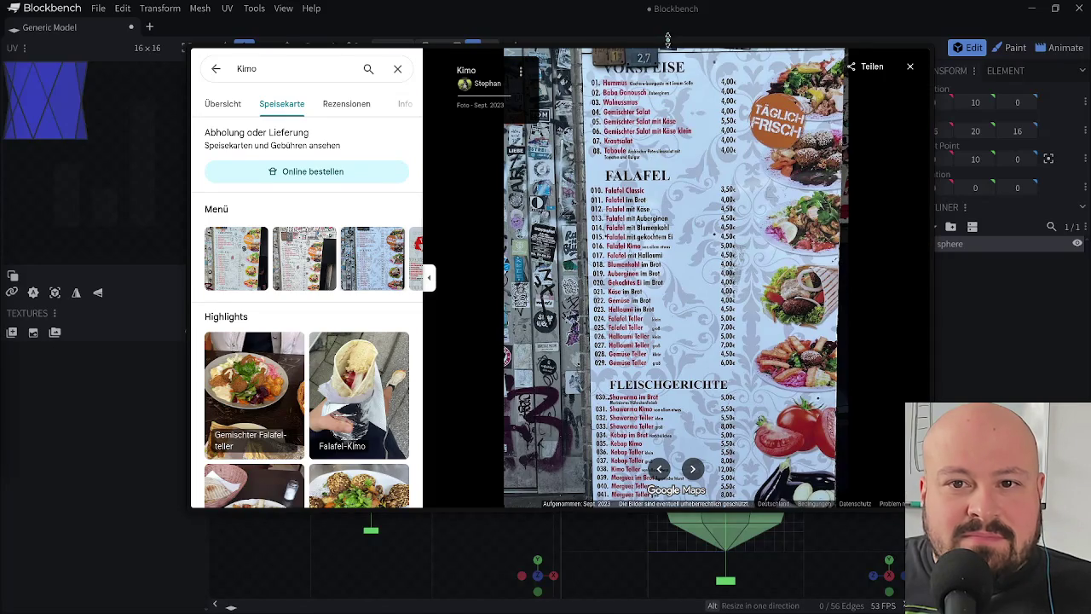
{"action": "mouse_move", "coordinate": [692, 55]}
{"action": "left_mouse_down"}
{"action": "mouse_move", "coordinate": [678, 62]}
{"action": "mouse_move", "coordinate": [695, 2]}
{"action": "left_mouse_up"}
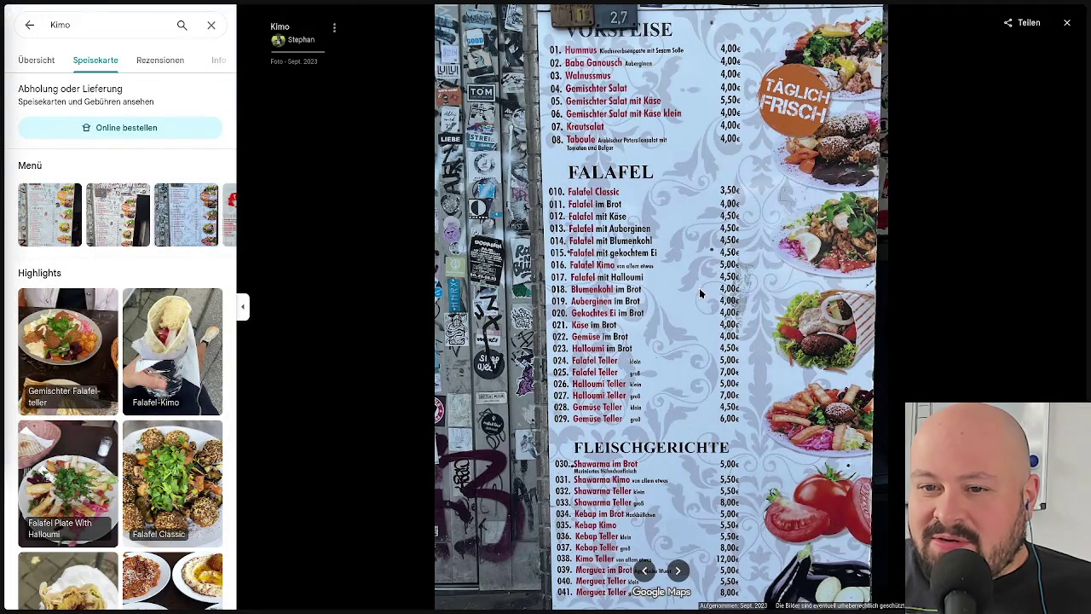
{"action": "scroll", "coordinate": [699, 290], "scroll_direction": "up", "scroll_amount": 2}
{"action": "scroll", "coordinate": [699, 294], "scroll_direction": "up", "scroll_amount": 2}
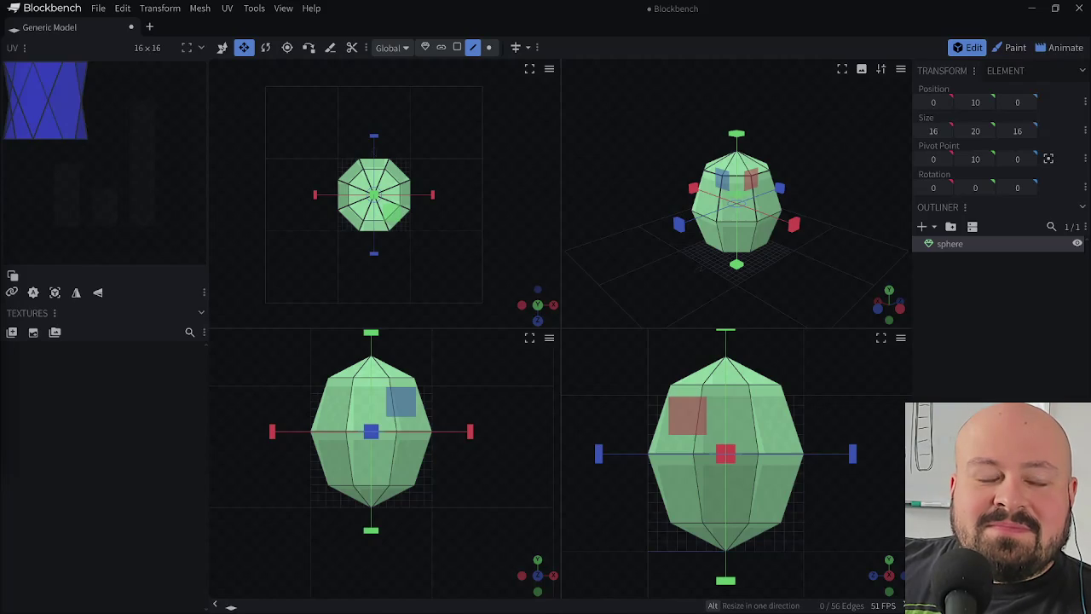
- Save the sphere model as project 'Granate' in the 1968 folder
{"action": "left_click", "coordinate": [97, 8]}
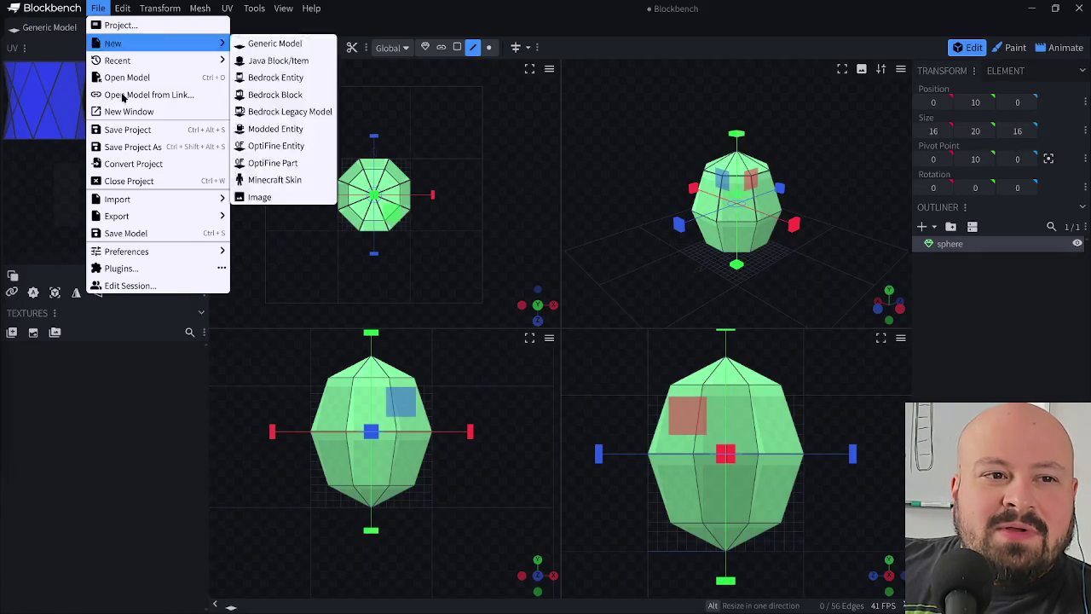
{"action": "left_click", "coordinate": [128, 130]}
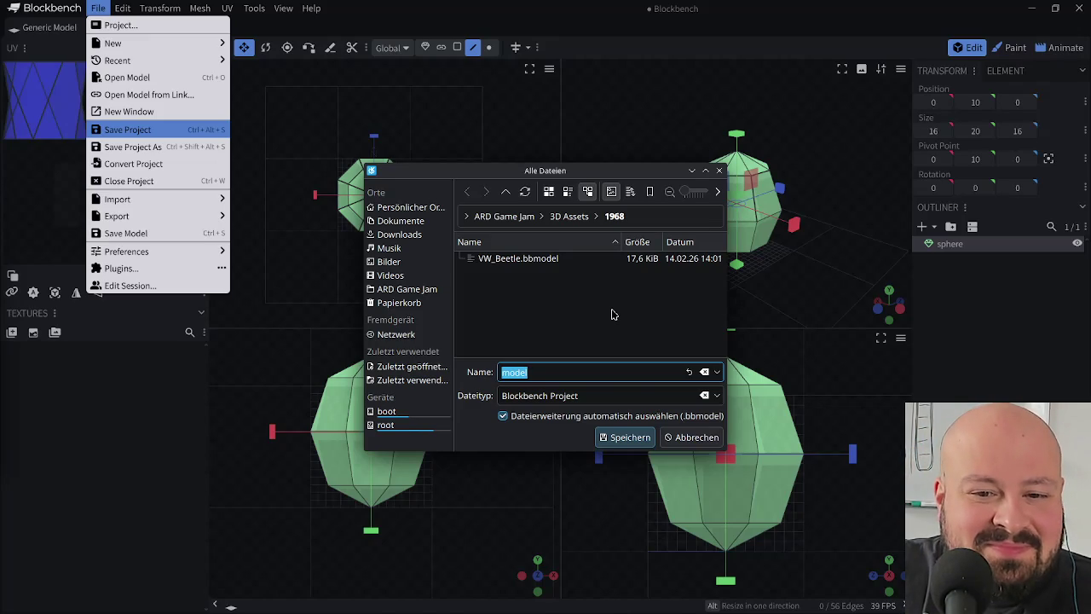
{"action": "type", "text": "Granate"}
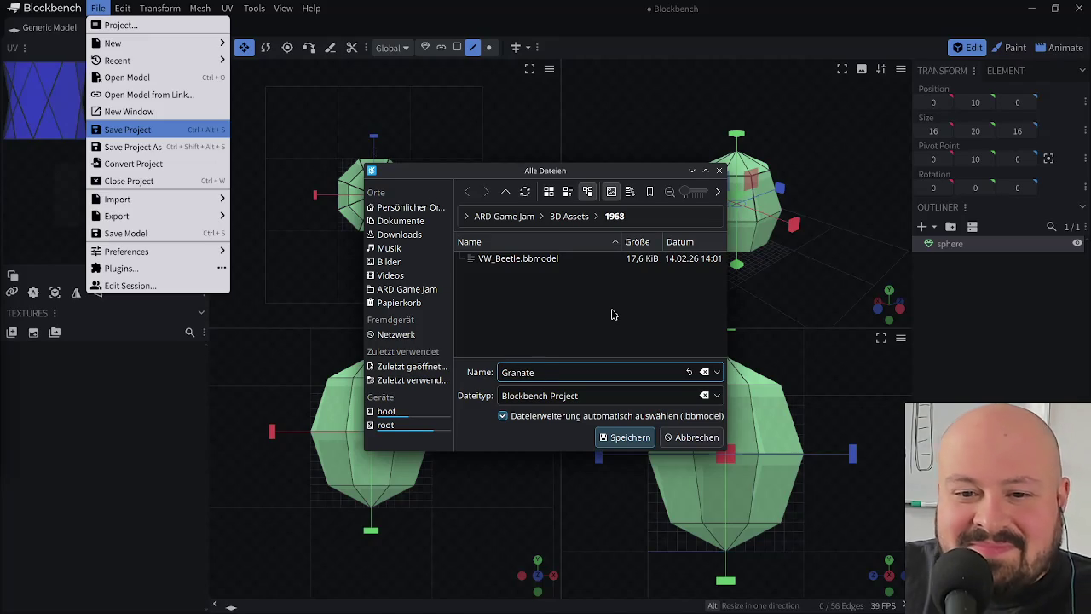
{"action": "left_click", "coordinate": [625, 440]}
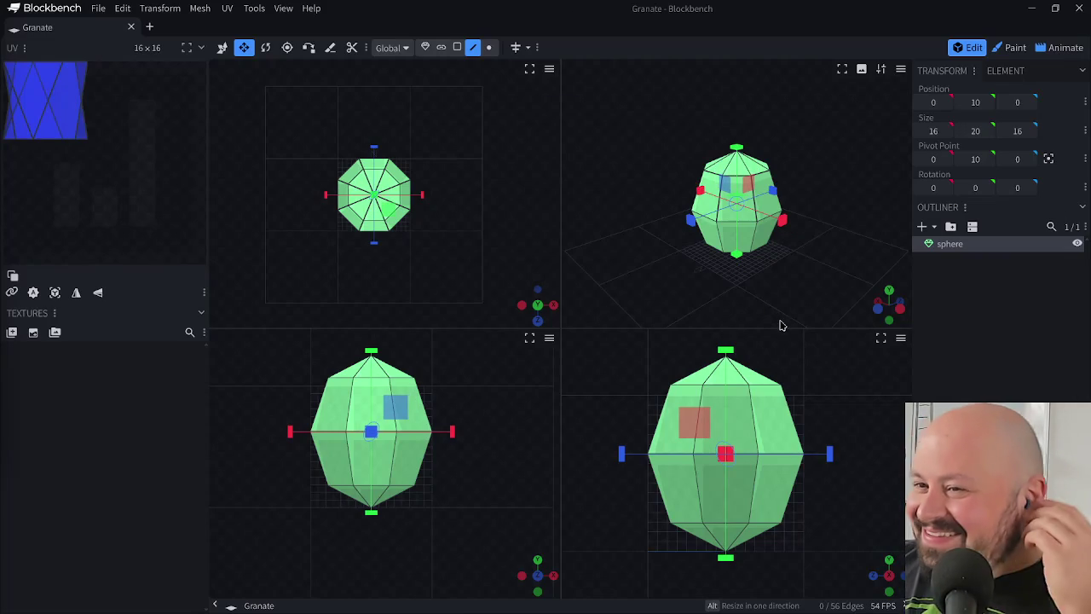
- Rename the 'sphere' mesh in the Outliner to 'Granaten-Booty', save the project, and deselect it
{"action": "left_click", "coordinate": [949, 247]}
{"action": "double_click", "coordinate": [948, 245]}
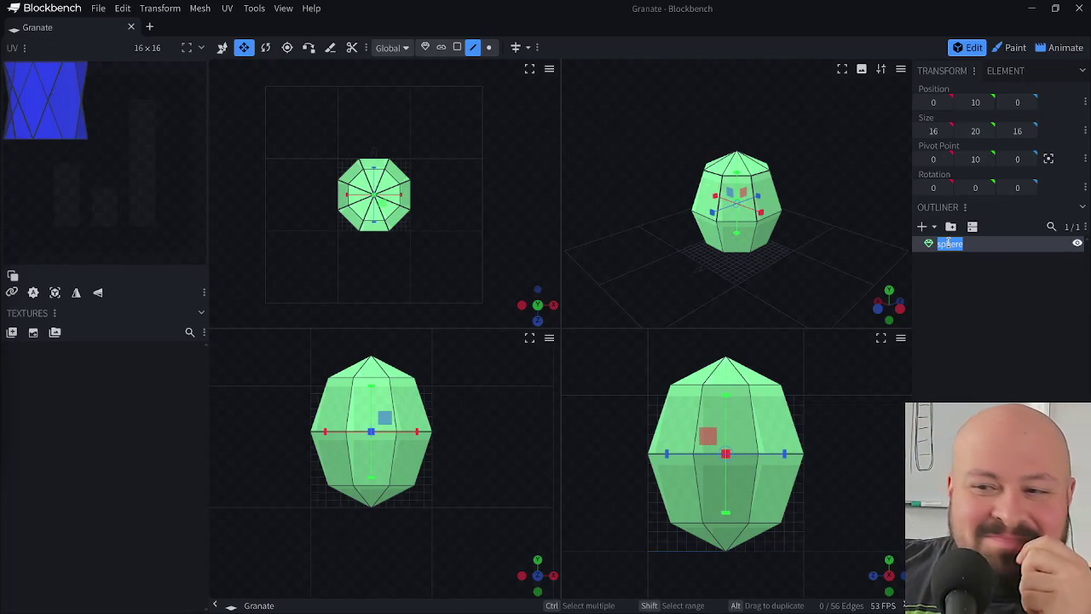
{"action": "type", "text": "Gran"}
{"action": "key", "text": "BackSpace"}
{"action": "key", "text": "BackSpace"}
{"action": "type", "text": "ate"}
{"action": "key", "text": "BackSpace"}
{"action": "type", "text": "n-Boot"}
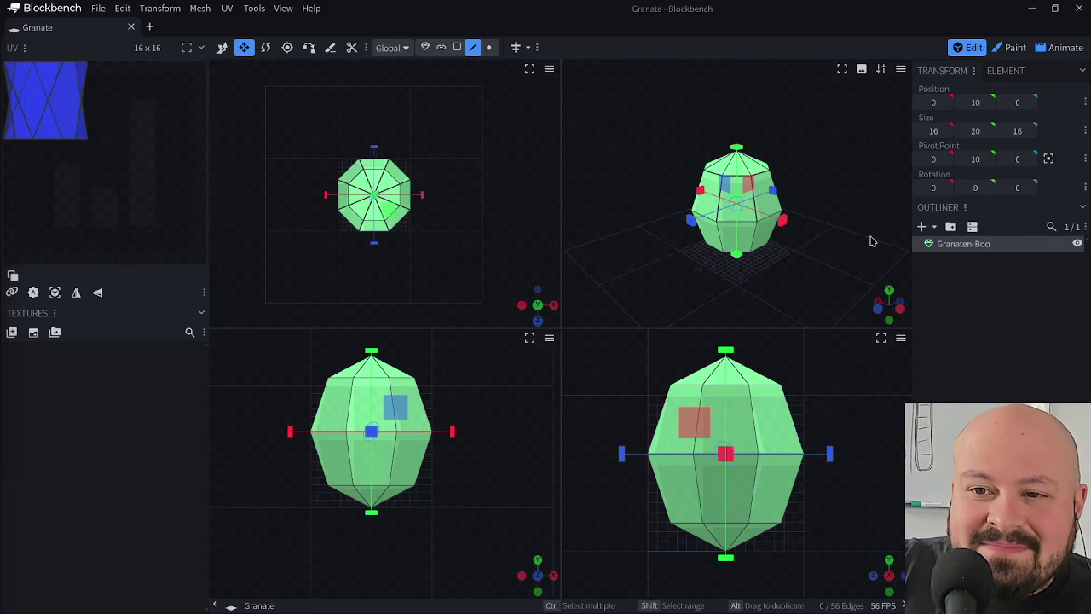
{"action": "type", "text": "y"}
{"action": "key", "text": "Return"}
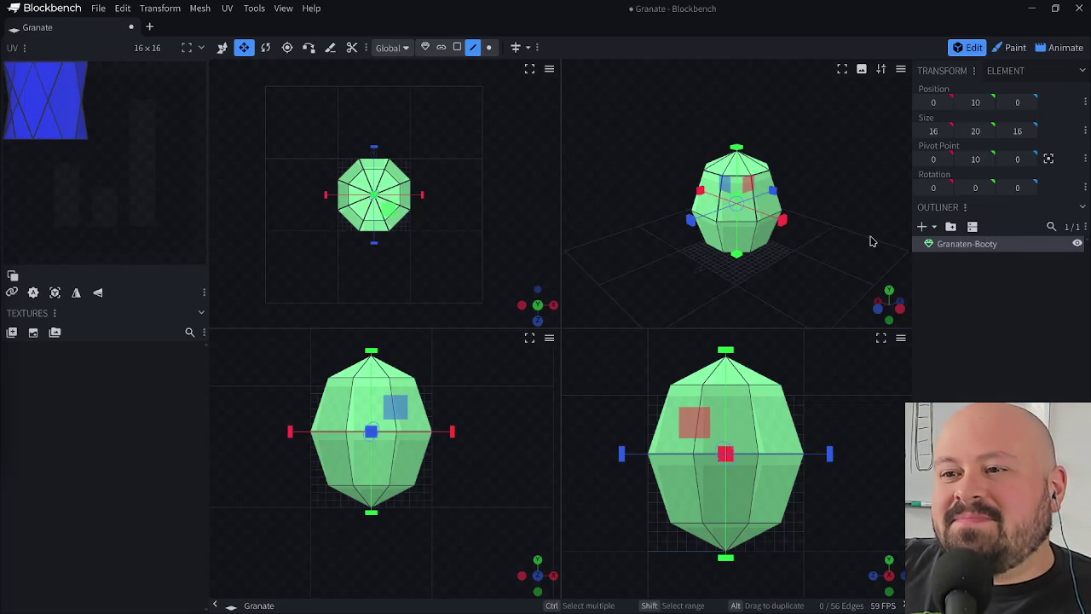
{"action": "key", "text": "ctrl+s"}
{"action": "left_click", "coordinate": [999, 345]}
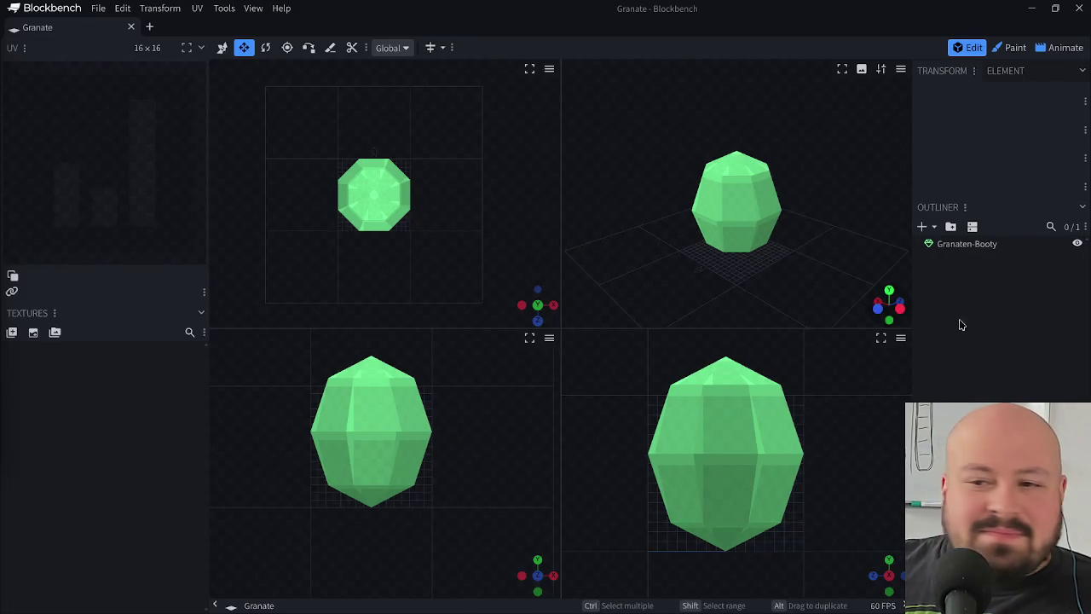
- Add a new 8-sided cylinder mesh to the Granate project
{"action": "left_click", "coordinate": [921, 228]}
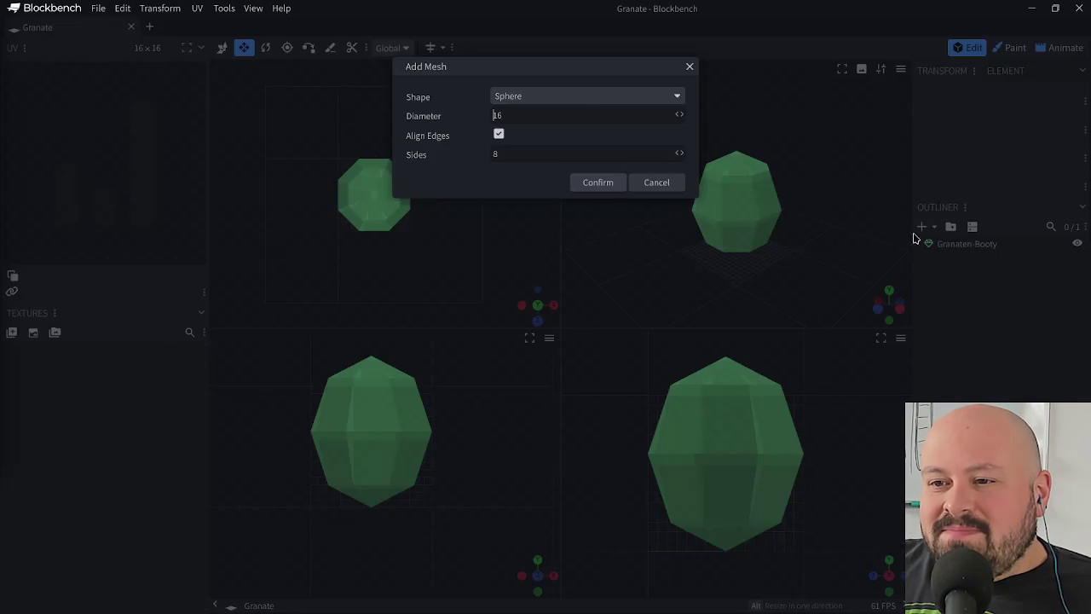
{"action": "left_click", "coordinate": [570, 97]}
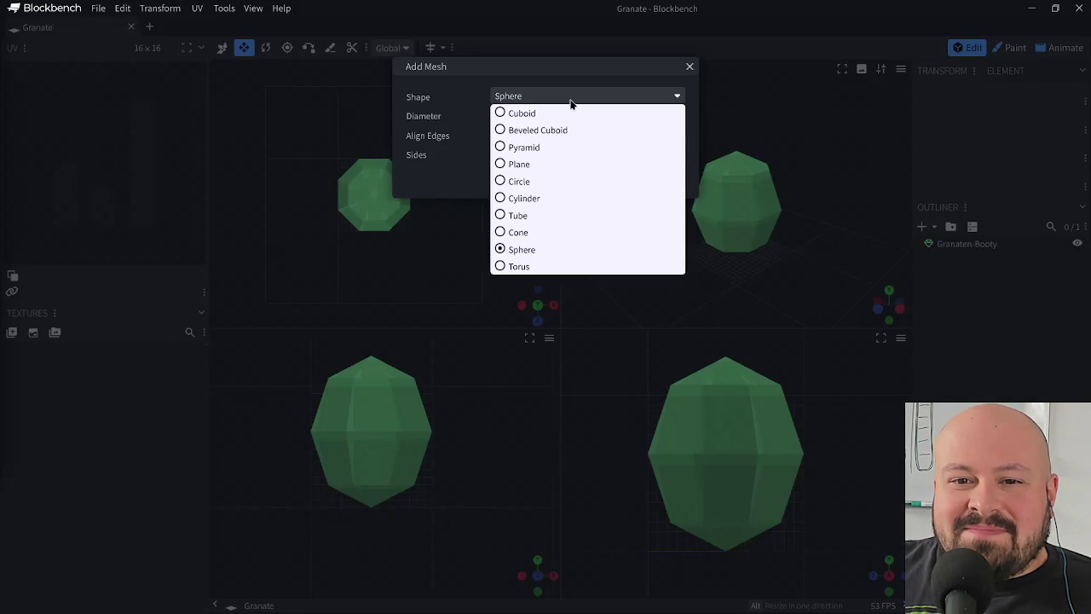
{"action": "left_click", "coordinate": [545, 199]}
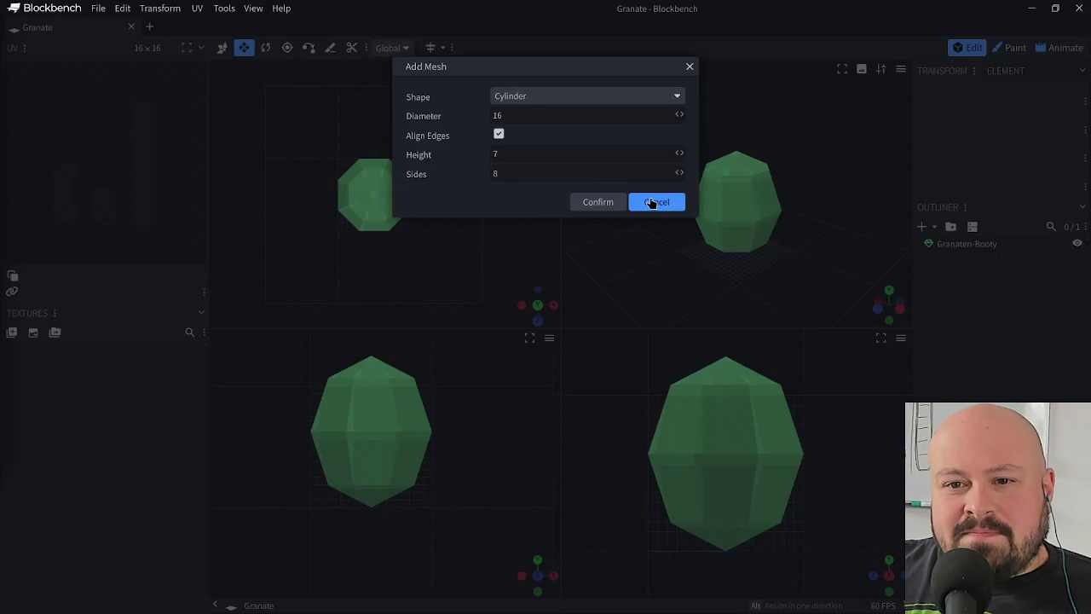
{"action": "left_click", "coordinate": [652, 202]}
{"action": "left_click", "coordinate": [921, 227]}
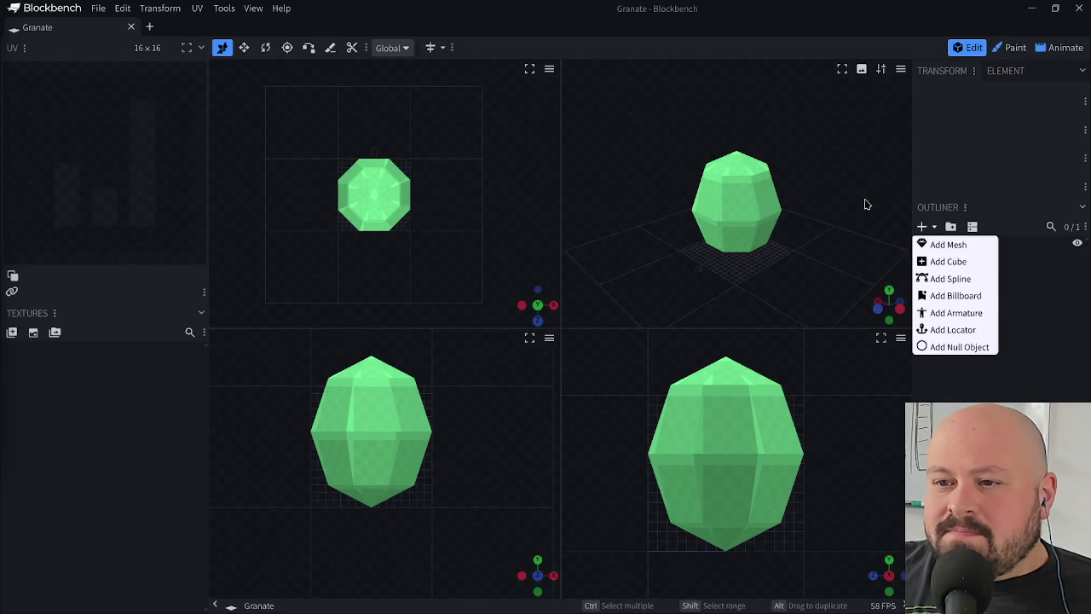
{"action": "left_click", "coordinate": [946, 245]}
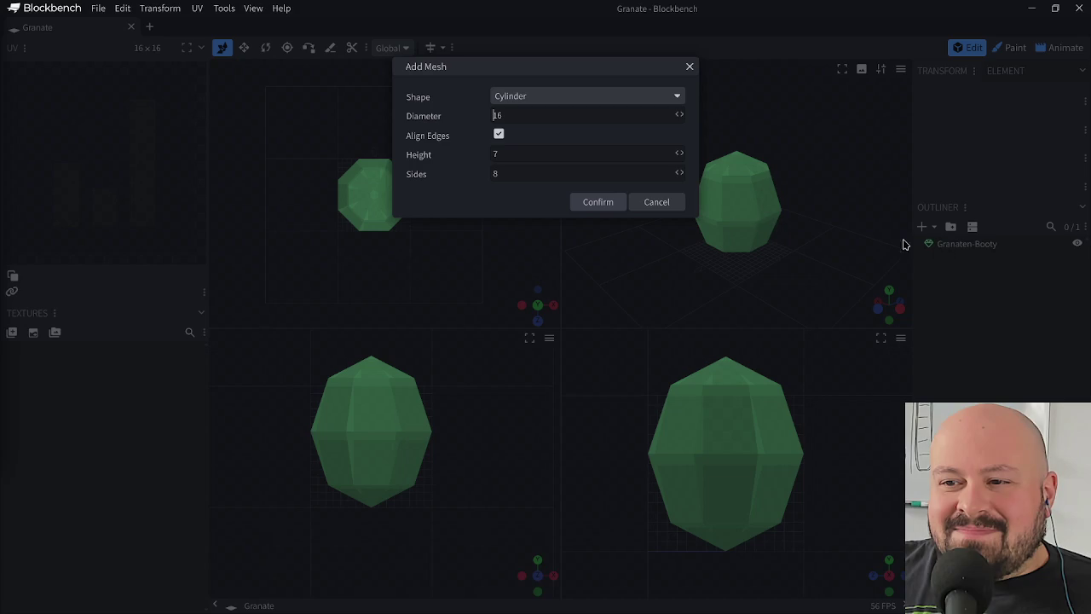
{"action": "left_click", "coordinate": [608, 205]}
- Resize the cylinder to 8×5×8 and set it at Y 16 atop the body
{"action": "mouse_move", "coordinate": [738, 183]}
{"action": "left_mouse_down"}
{"action": "mouse_move", "coordinate": [750, 140]}
{"action": "mouse_move", "coordinate": [743, 78]}
{"action": "left_mouse_up"}
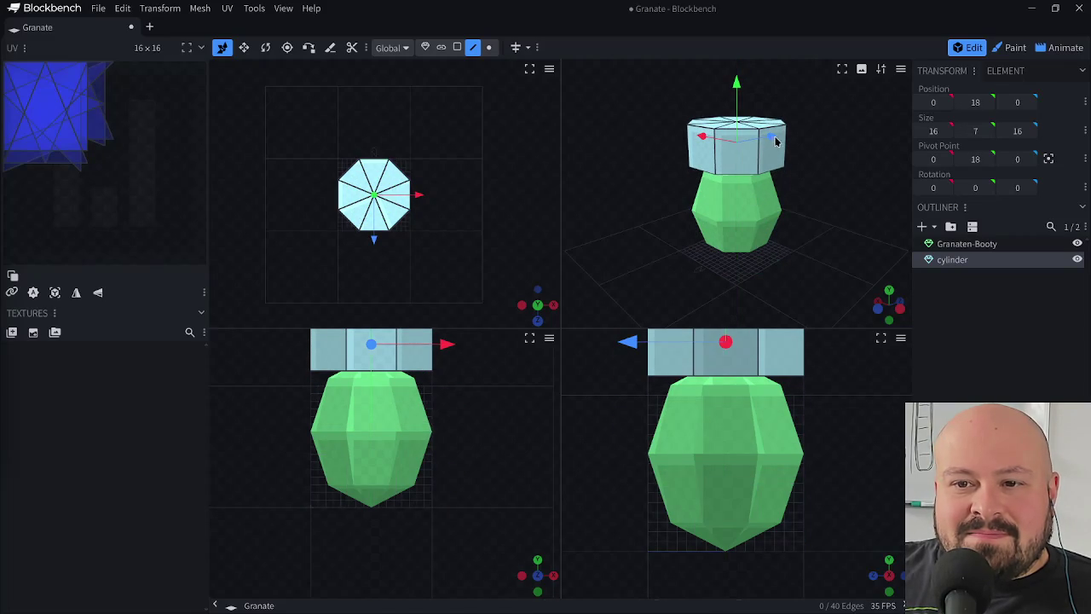
{"action": "key", "text": "s"}
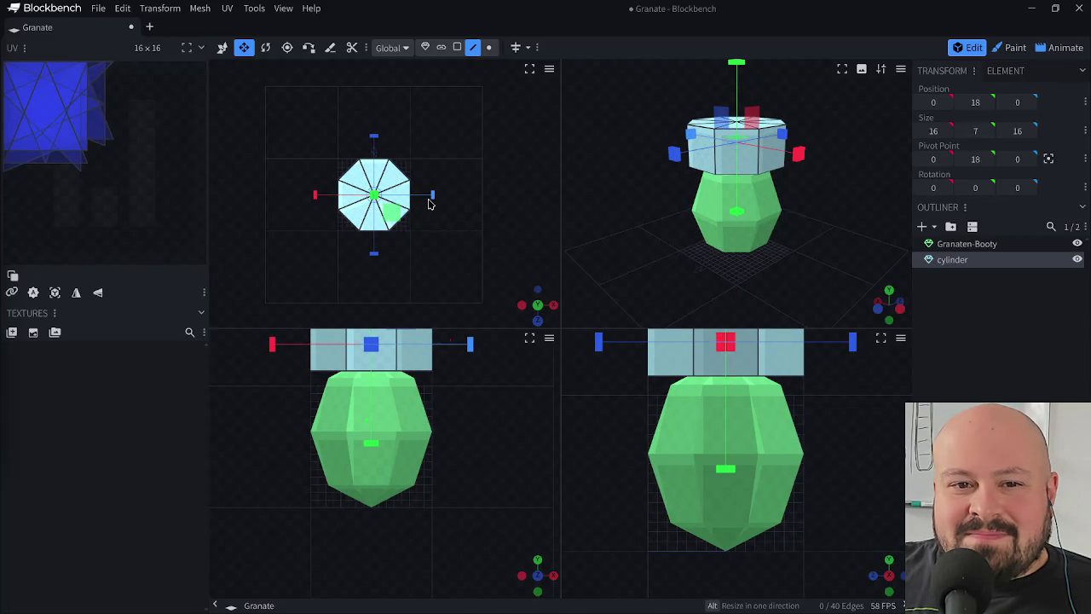
{"action": "left_click_drag", "start_coordinate": [389, 212], "coordinate": [371, 203]}
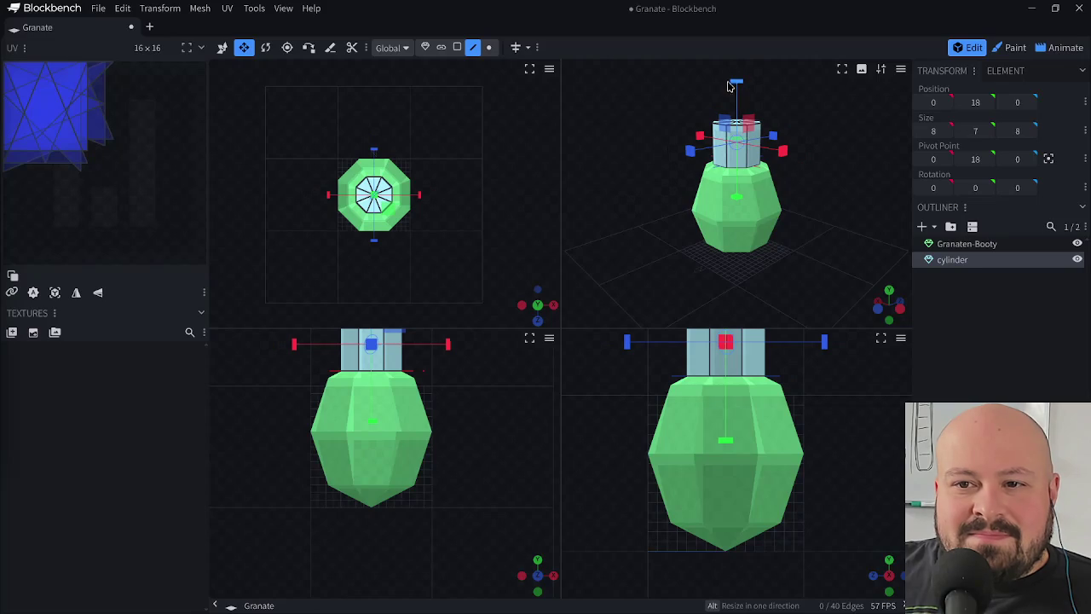
{"action": "left_click_drag", "start_coordinate": [740, 87], "coordinate": [738, 95]}
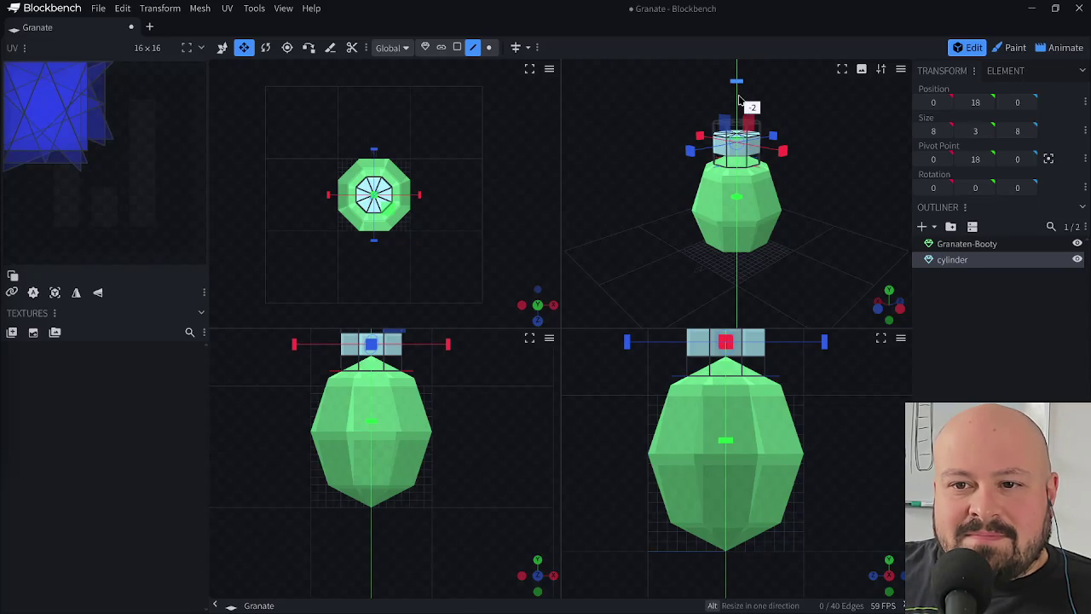
{"action": "key", "text": "v"}
{"action": "left_click_drag", "start_coordinate": [737, 94], "coordinate": [739, 94]}
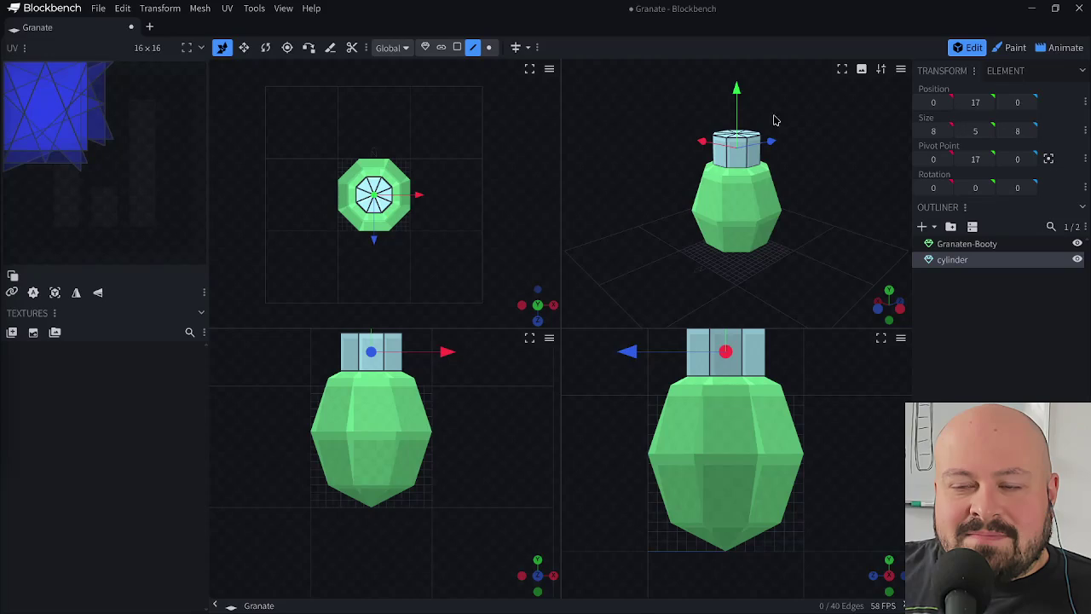
{"action": "key", "text": "s"}
{"action": "left_click_drag", "start_coordinate": [739, 101], "coordinate": [742, 104]}
{"action": "key", "text": "v"}
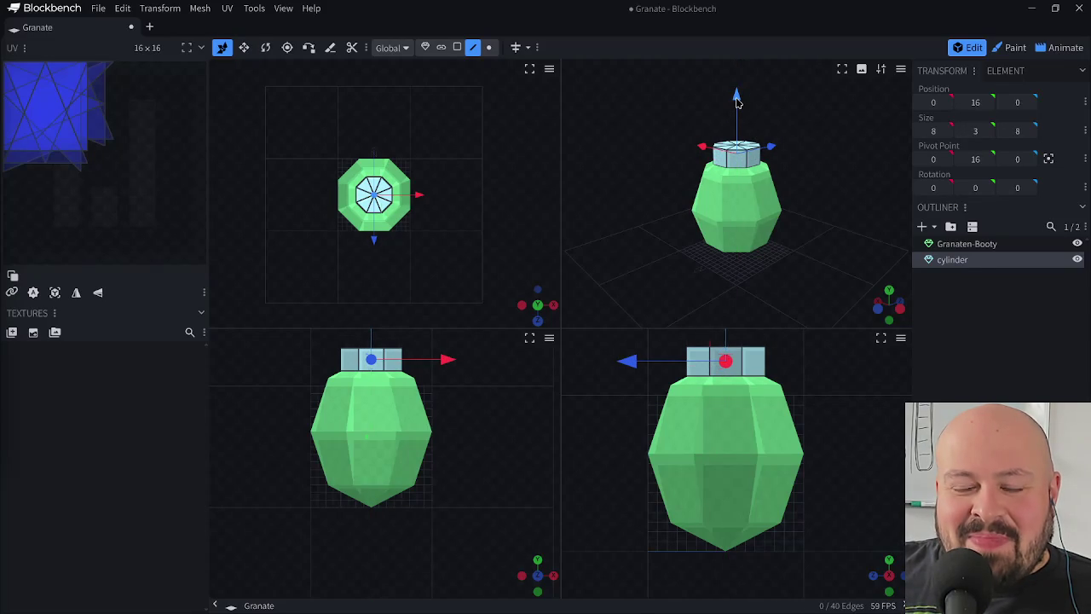
{"action": "key", "text": "s"}
{"action": "left_click_drag", "start_coordinate": [738, 100], "coordinate": [741, 93]}
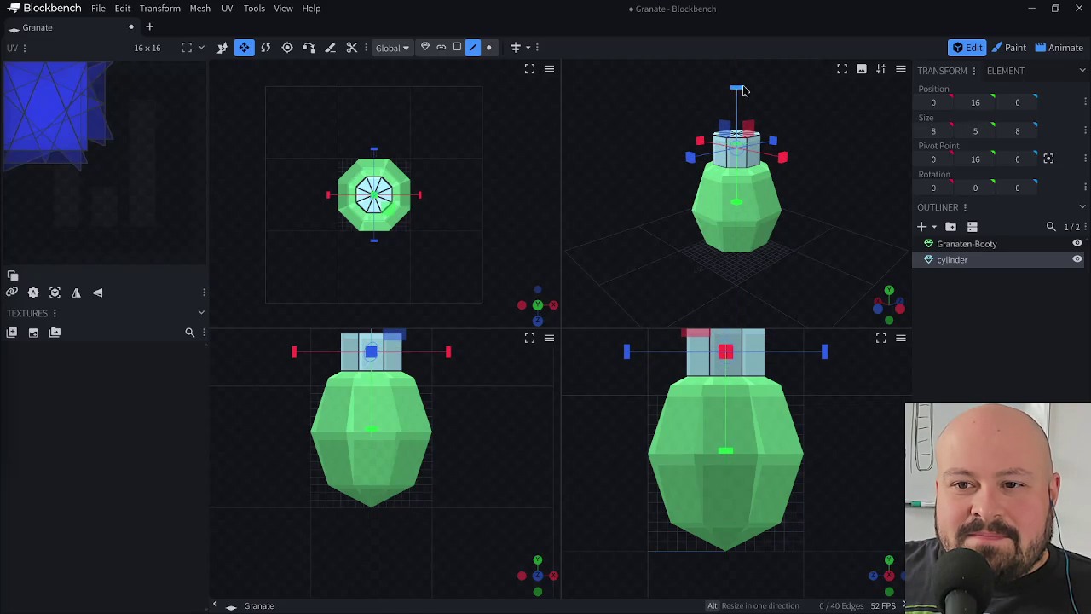